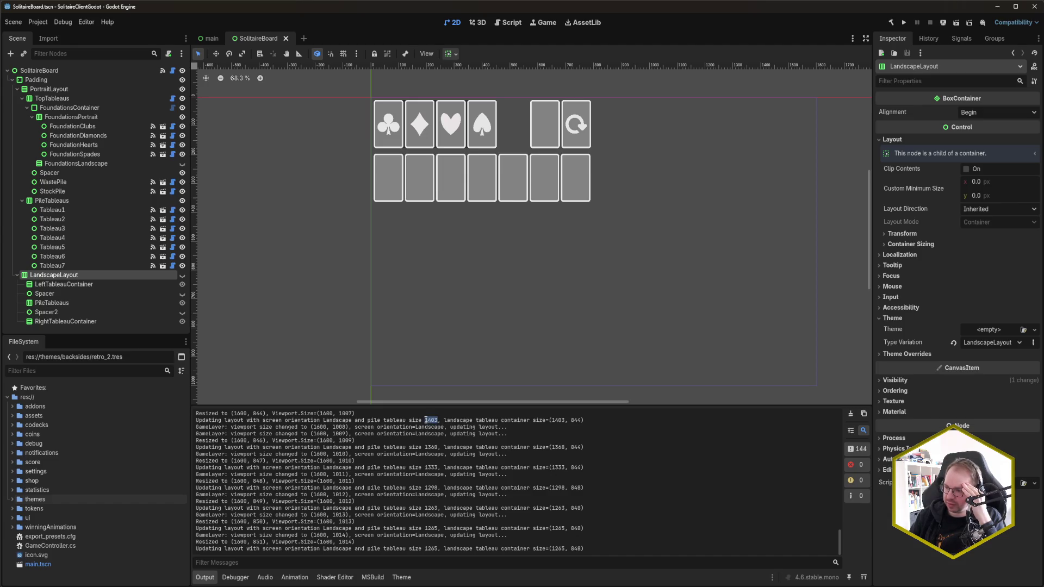
- Scroll the Inspector and select part of the pile tableau size value
scroll(438, 454, up, 3)
scroll(438, 455, up, 5)
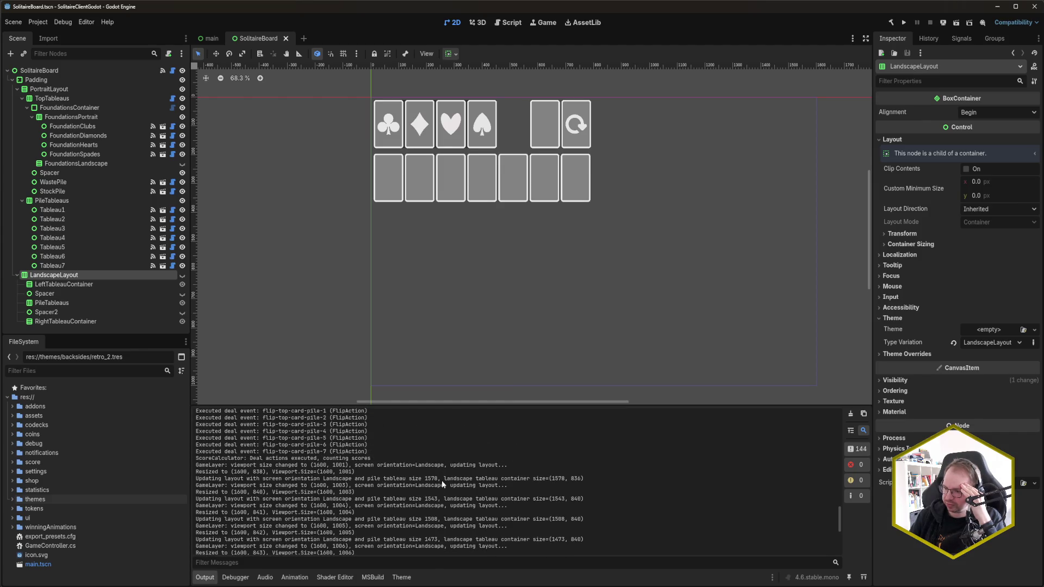
scroll(441, 481, up, 1)
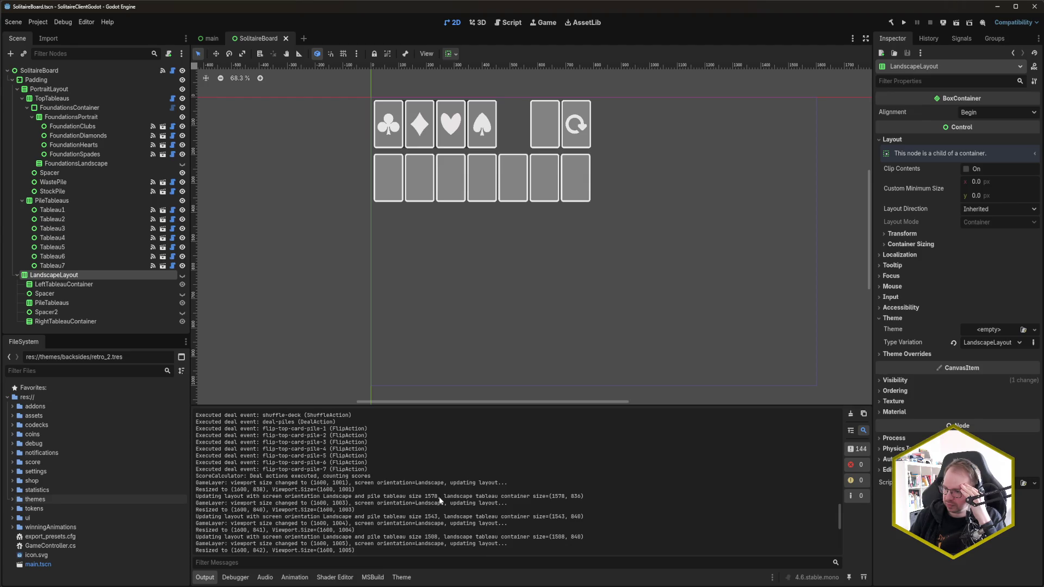
drag(438, 496, 428, 496)
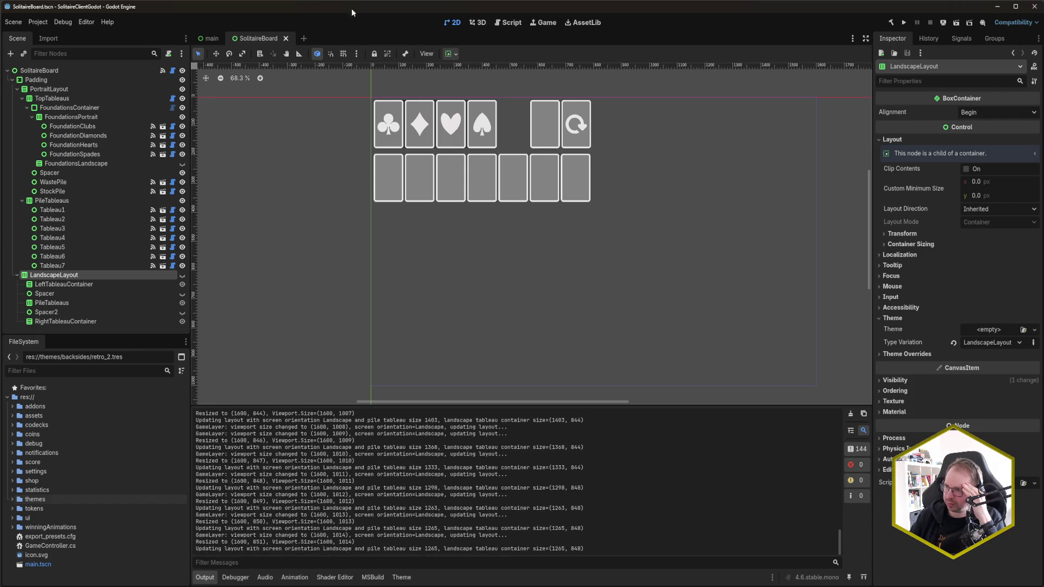
- Run the game with F5, centre its window, deal a new game, then stop it
key(F5)
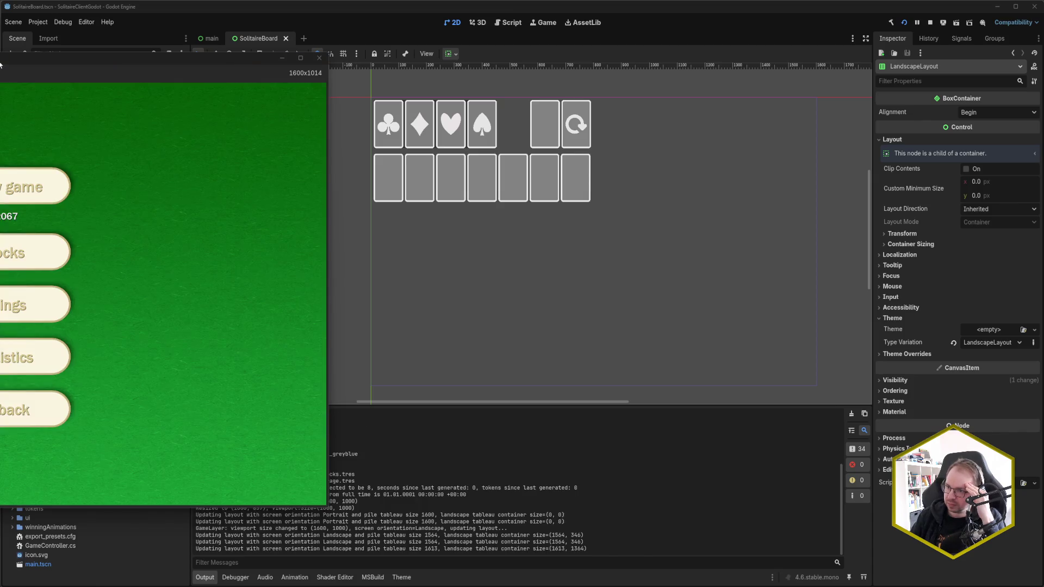
drag(195, 55, 658, 41)
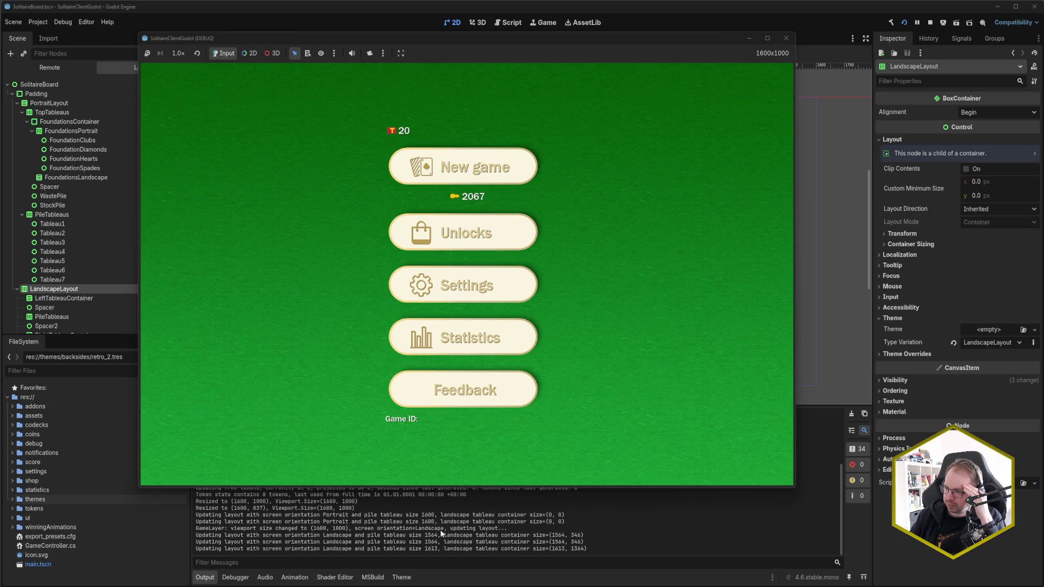
click(478, 166)
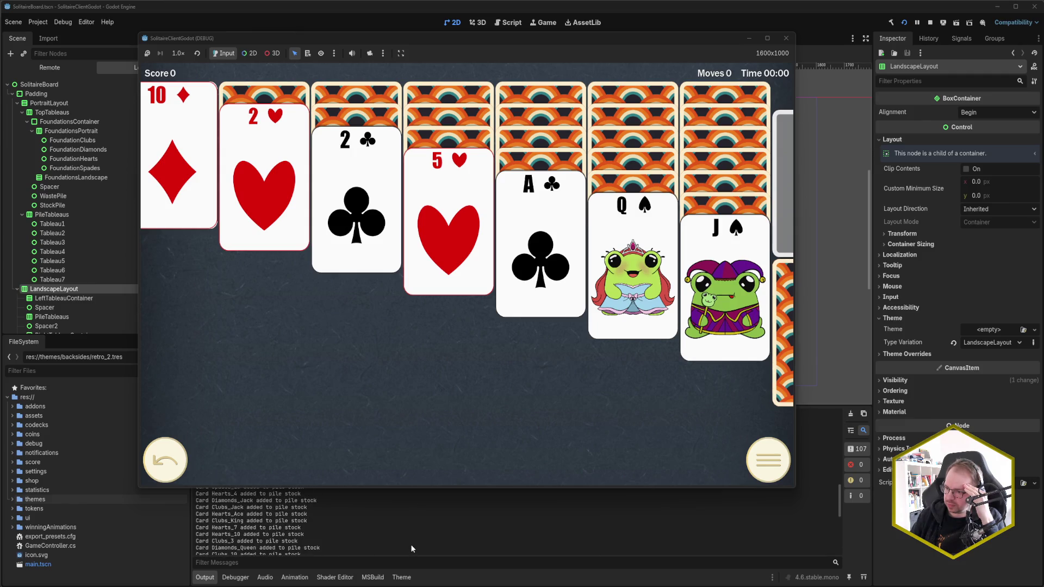
key(F8)
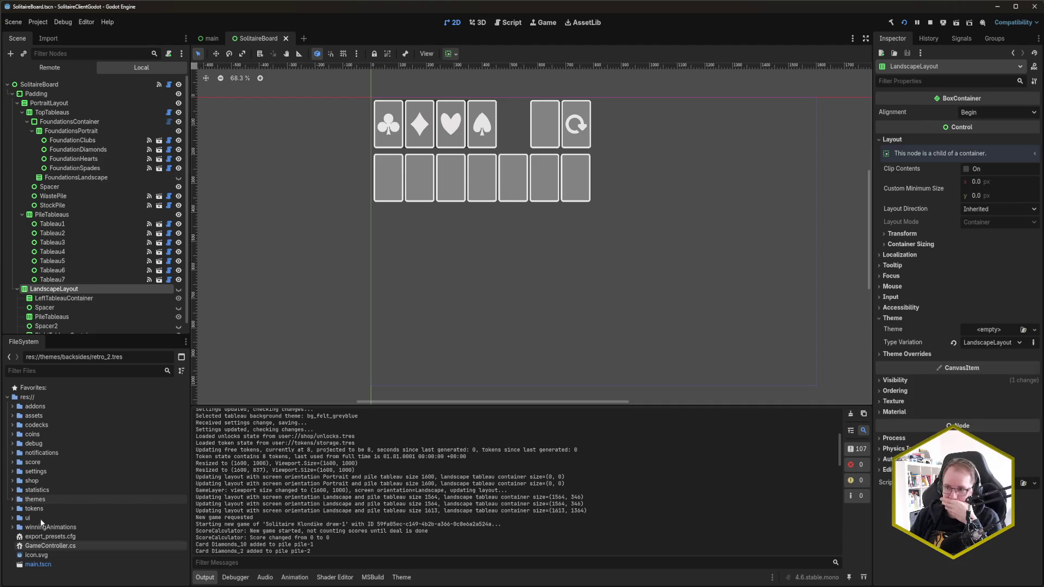
- Select SolitaireBoard and expand Visuals, showing card theme tuem and backside theme default
click(70, 84)
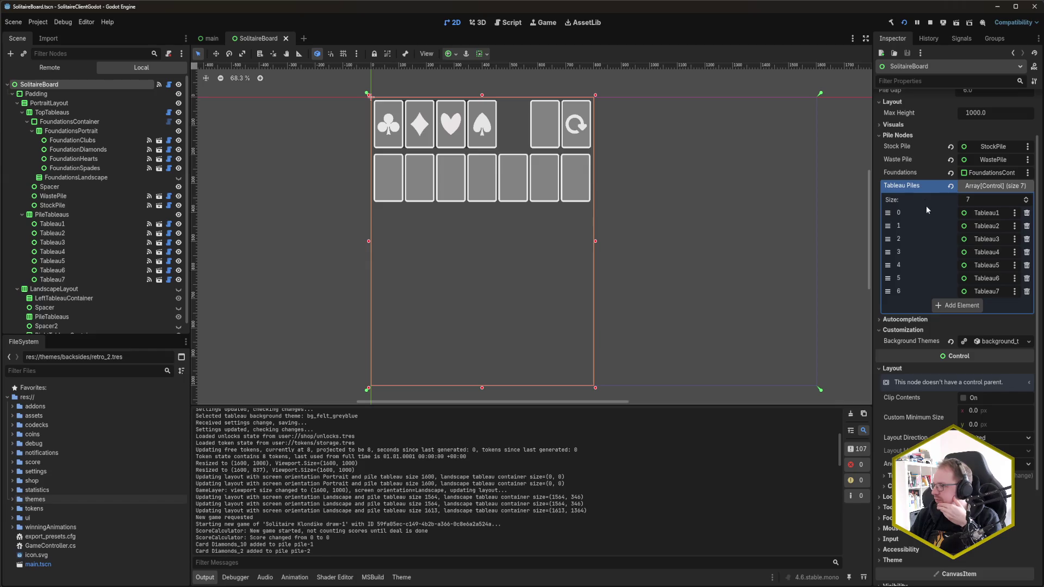
scroll(905, 267, up, 2)
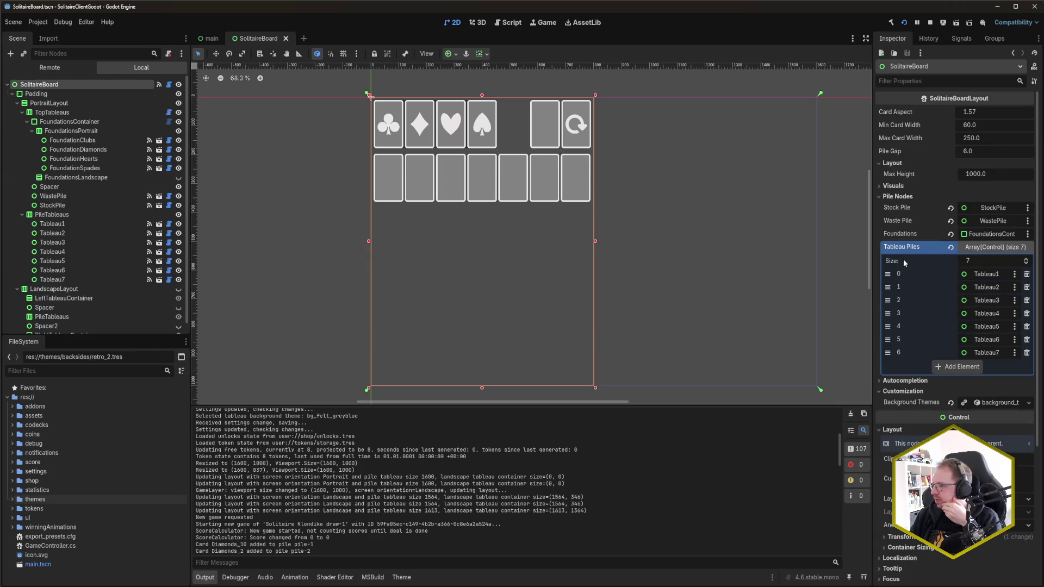
click(898, 188)
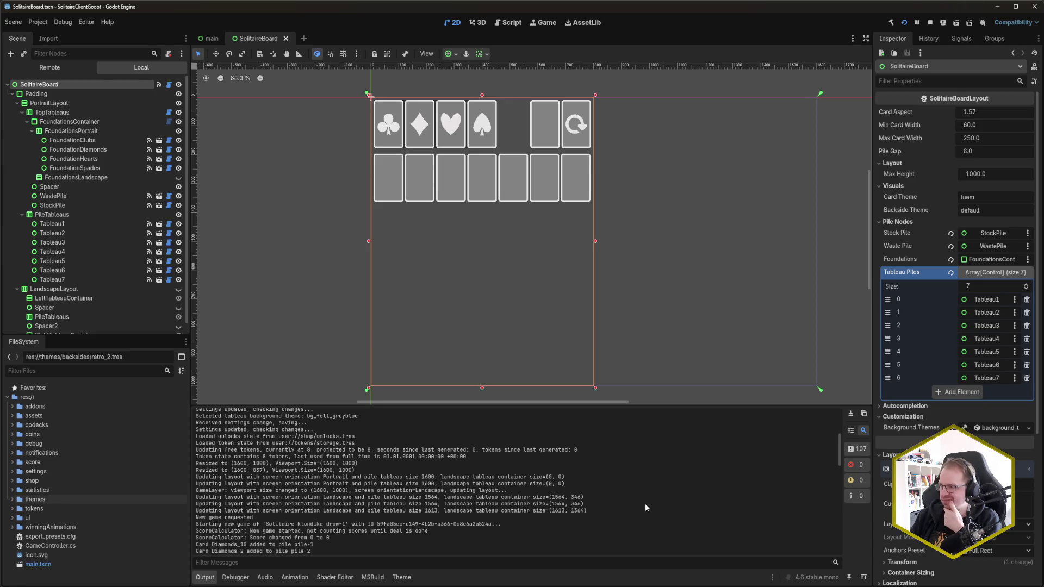
mouse_move(34, 585)
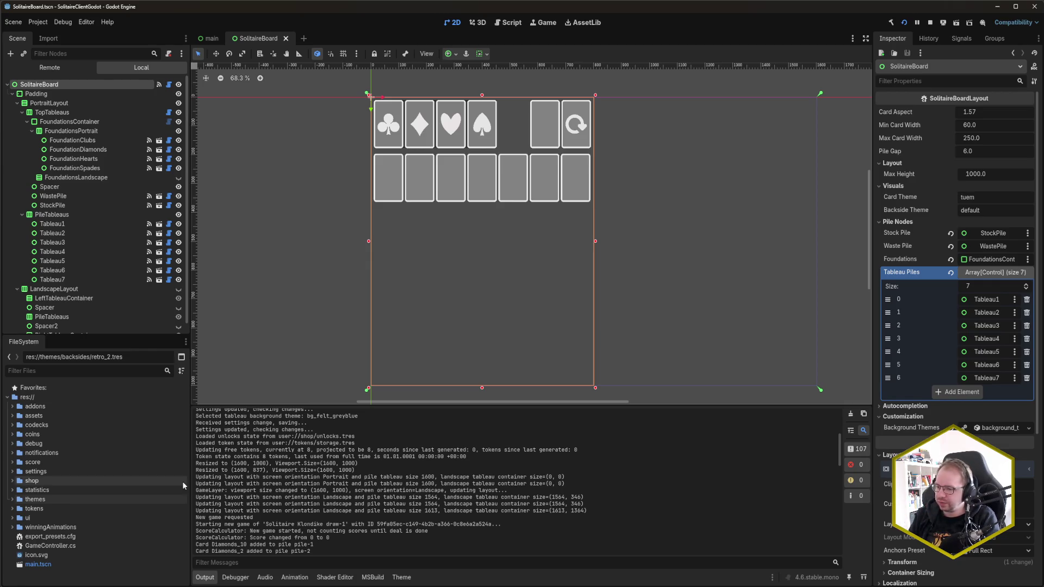
- Select and clear a layout log line, then select the LandscapeLayout HBoxContainer
drag(196, 483, 566, 483)
click(567, 483)
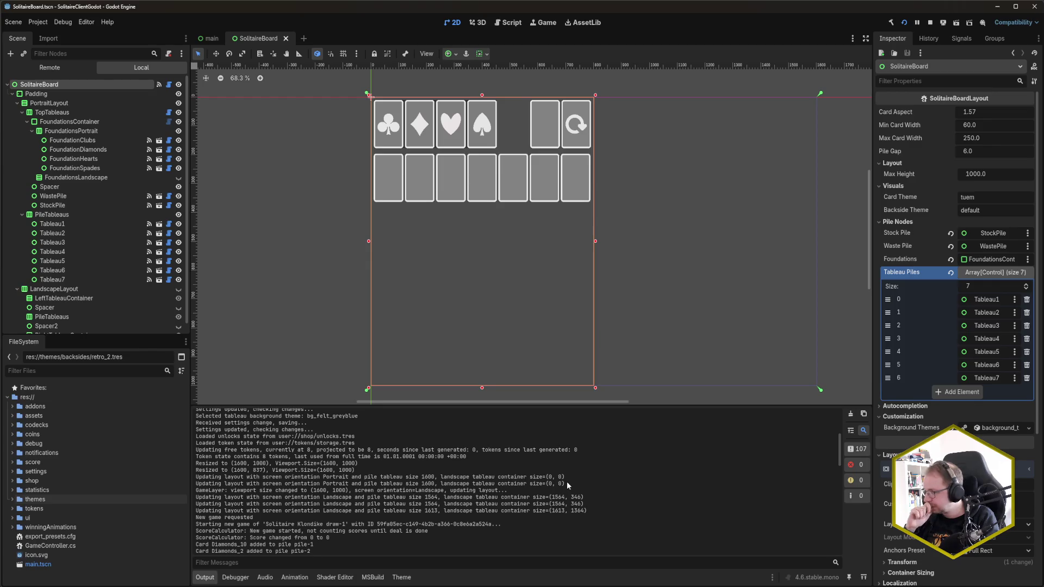
click(68, 290)
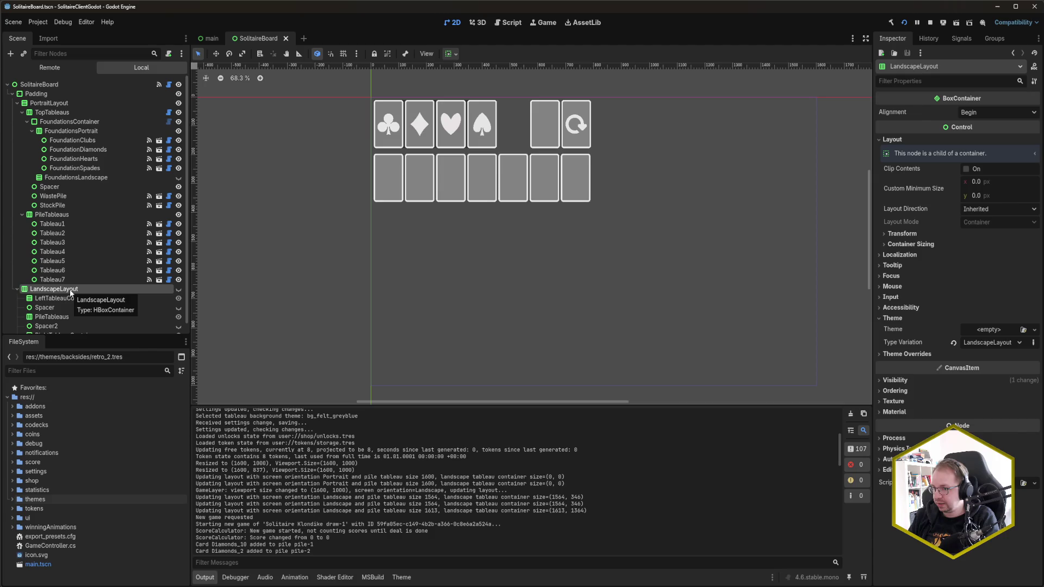
- Inspect LandscapeLayout's Container Sizing, then the Padding node's full-rect, 800 × 1000 px layout
click(921, 245)
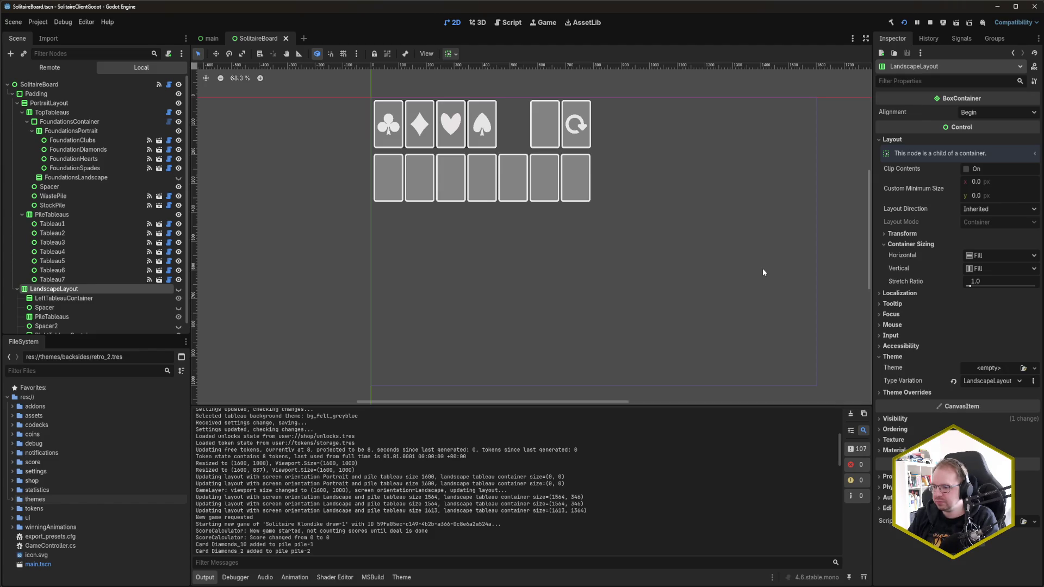
click(85, 96)
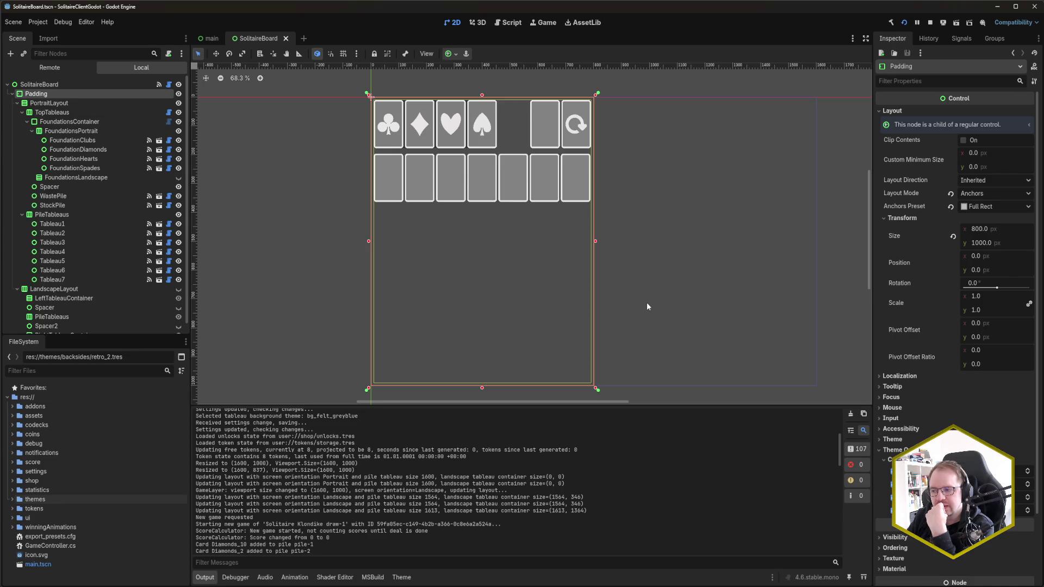
click(211, 40)
- Select the SolitaireBoard instance in the main scene, then return to the SolitaireBoard scene
click(59, 121)
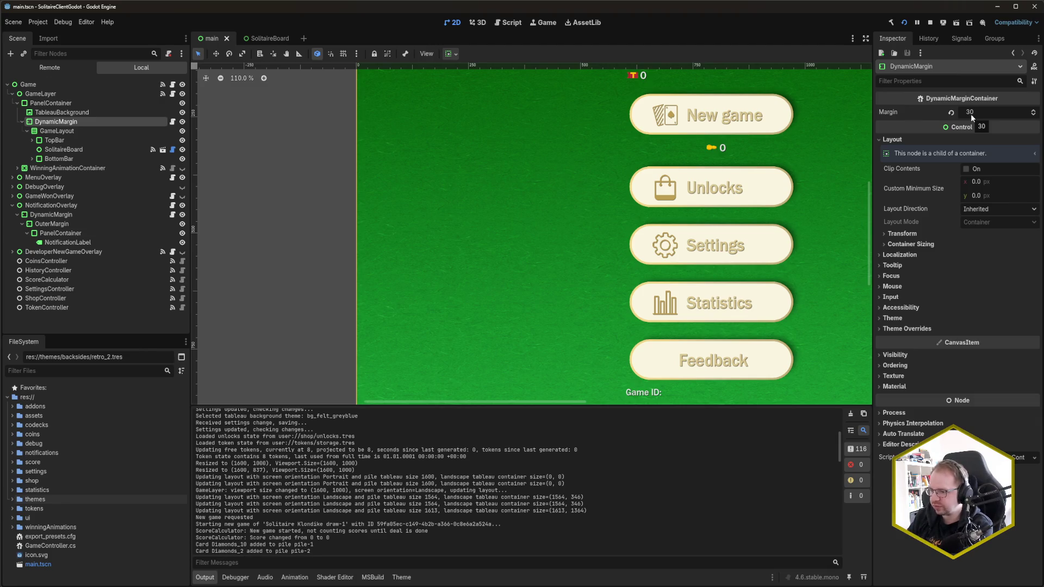
click(95, 151)
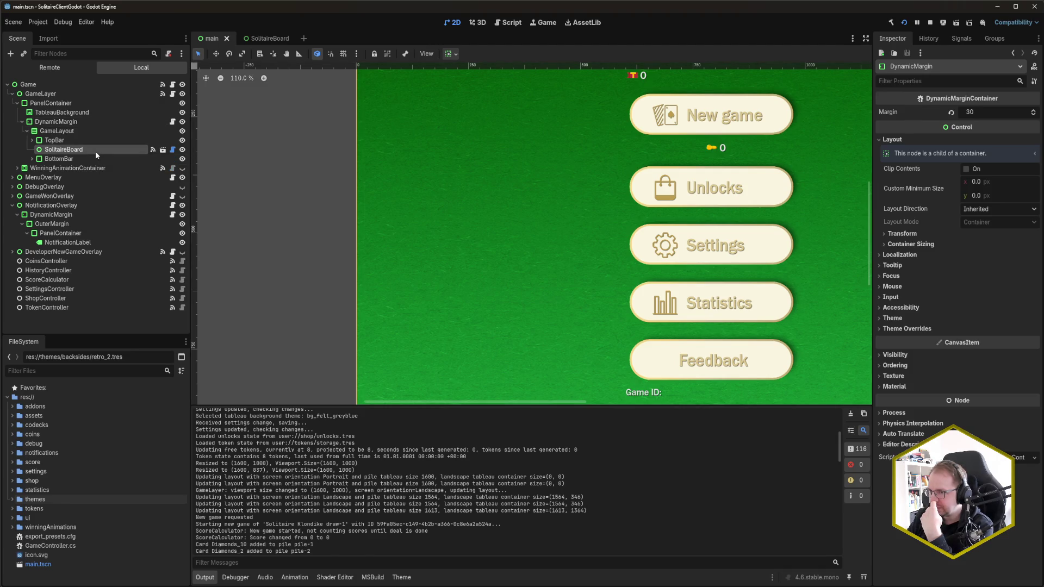
click(267, 38)
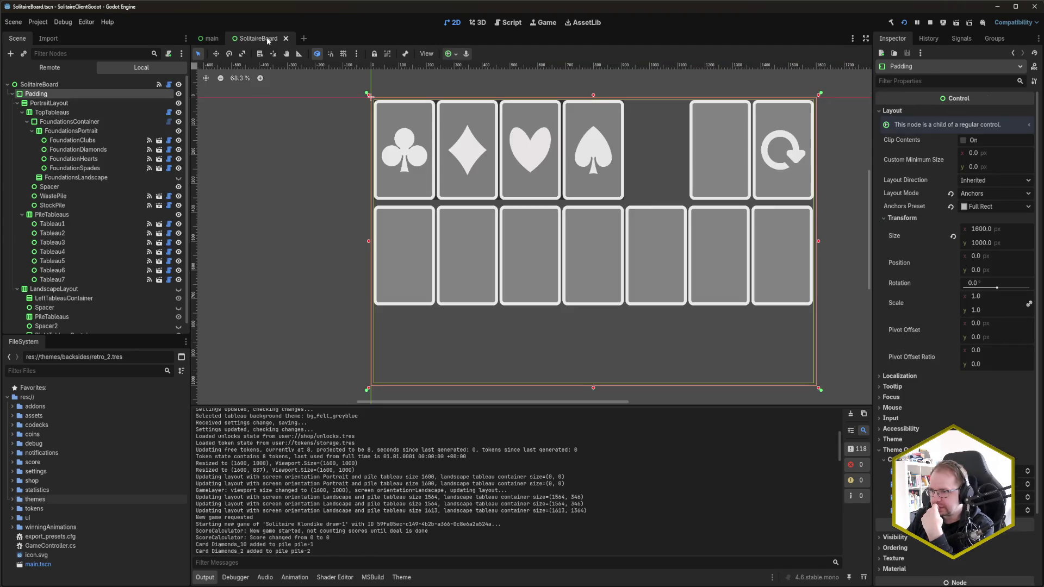
- Select the SolitaireBoard root to view its layout beside the enlarged card slots
click(76, 85)
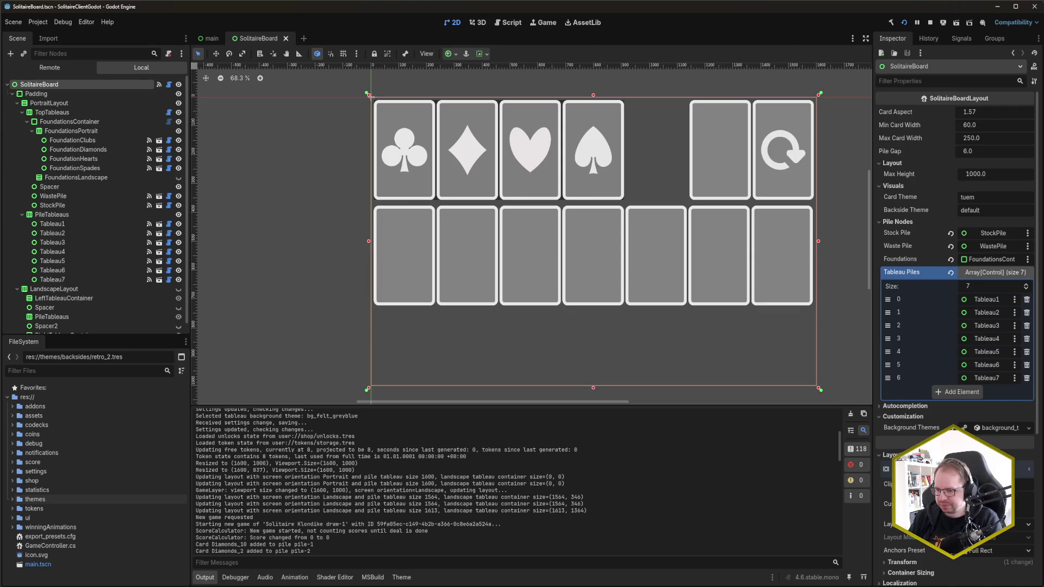
- Switch to SolitaireBoardLayout.cs in Rider and scroll up to the field declarations
key(alt+Tab)
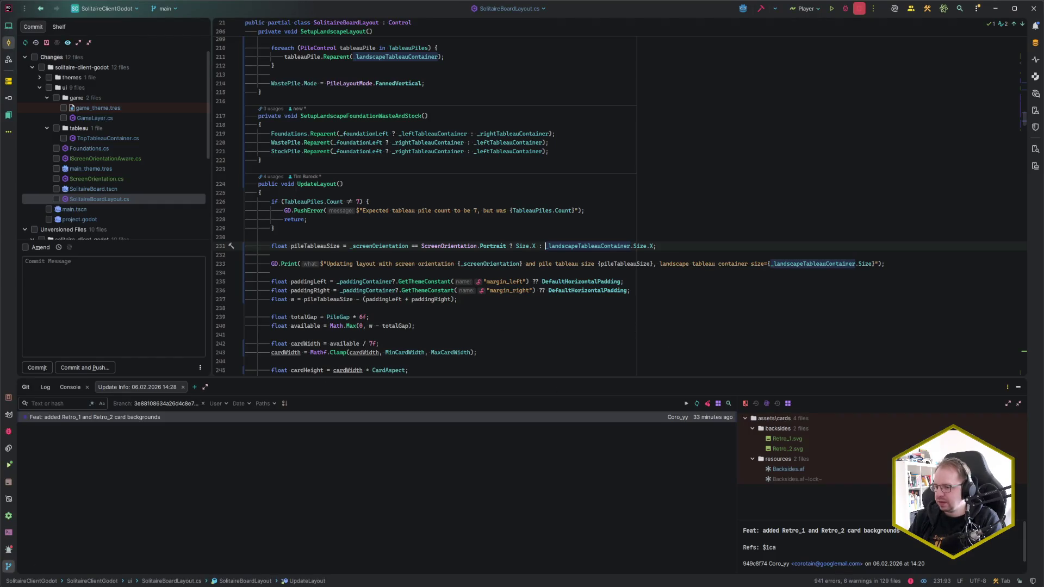
click(136, 568)
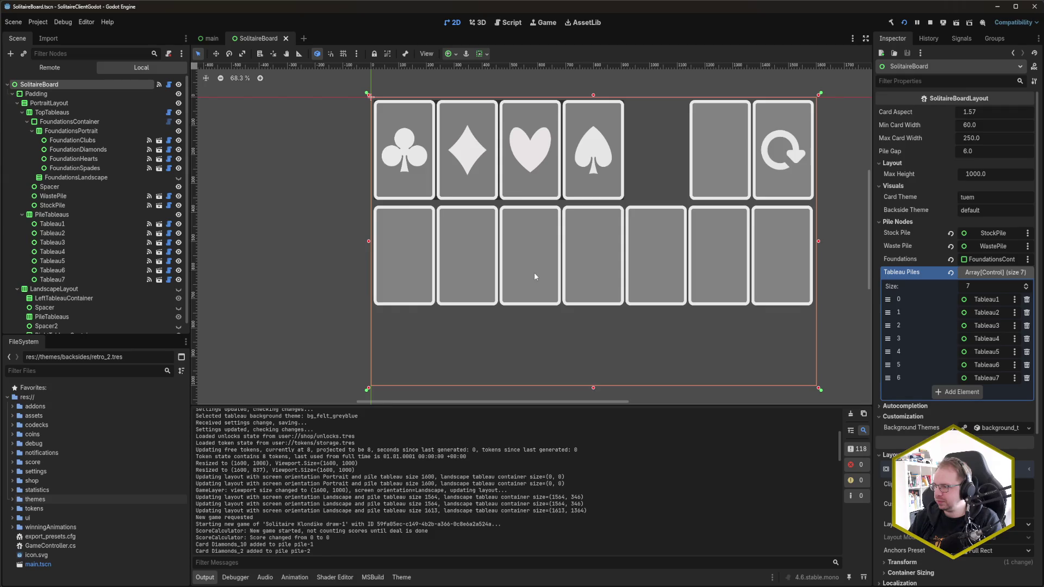
key(alt+Tab)
scroll(419, 297, up, 2)
scroll(419, 297, up, 20)
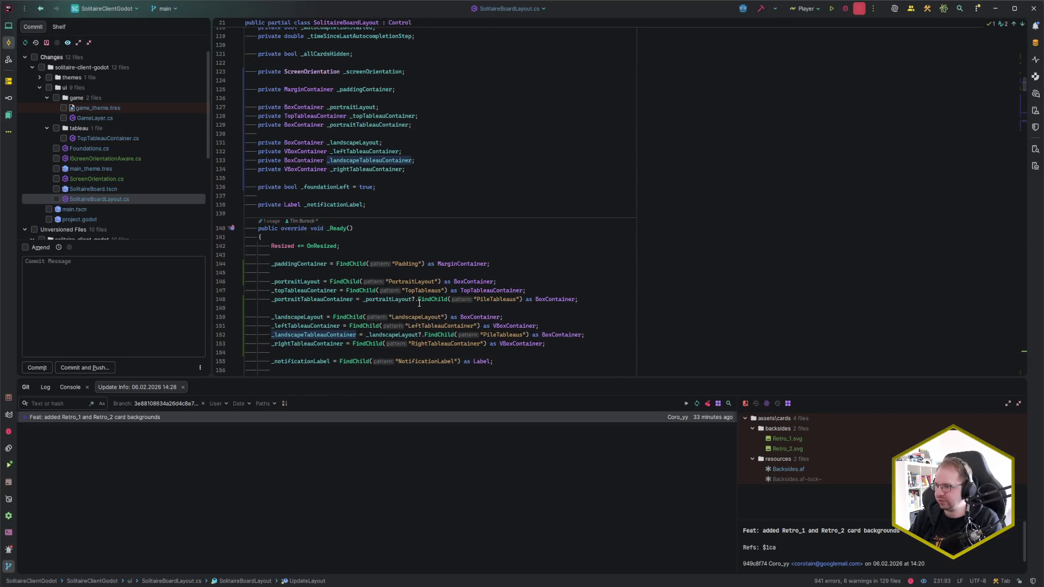
scroll(419, 304, up, 1)
scroll(420, 303, up, 4)
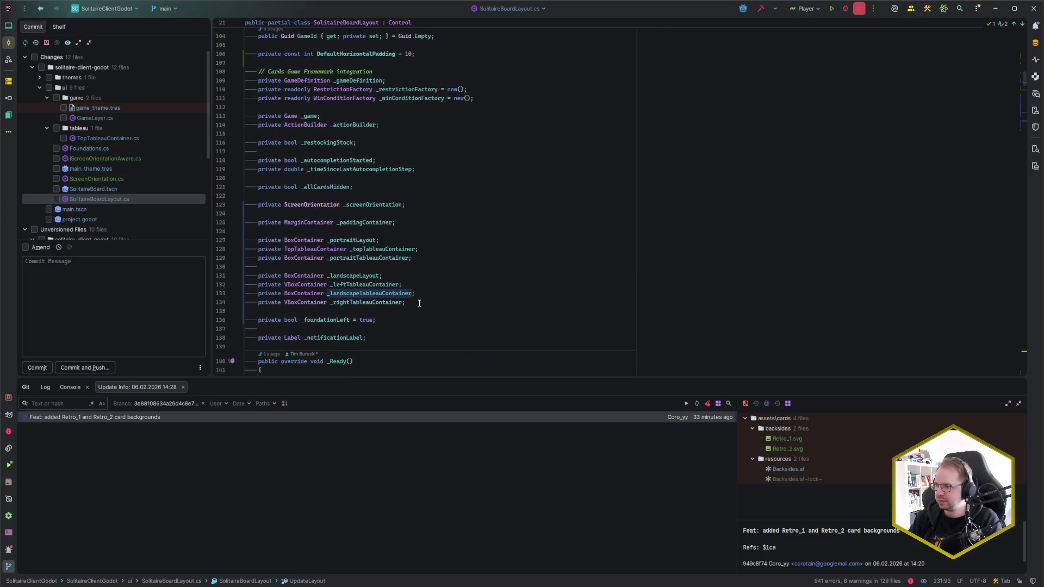
- Check the _screenOrientation field declaration and place the cursor inside _Ready
click(367, 205)
scroll(459, 219, down, 16)
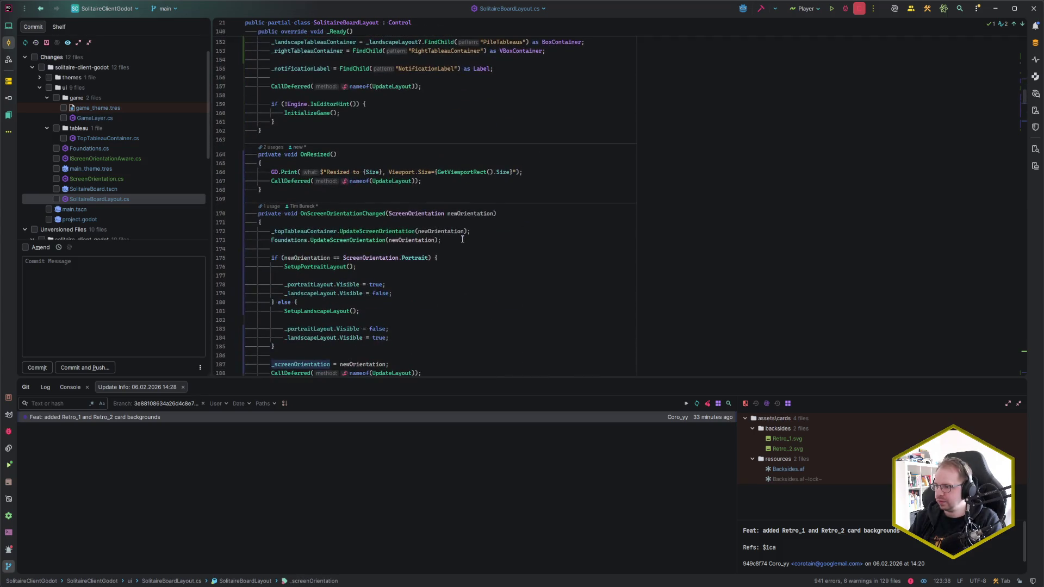
scroll(537, 308, up, 15)
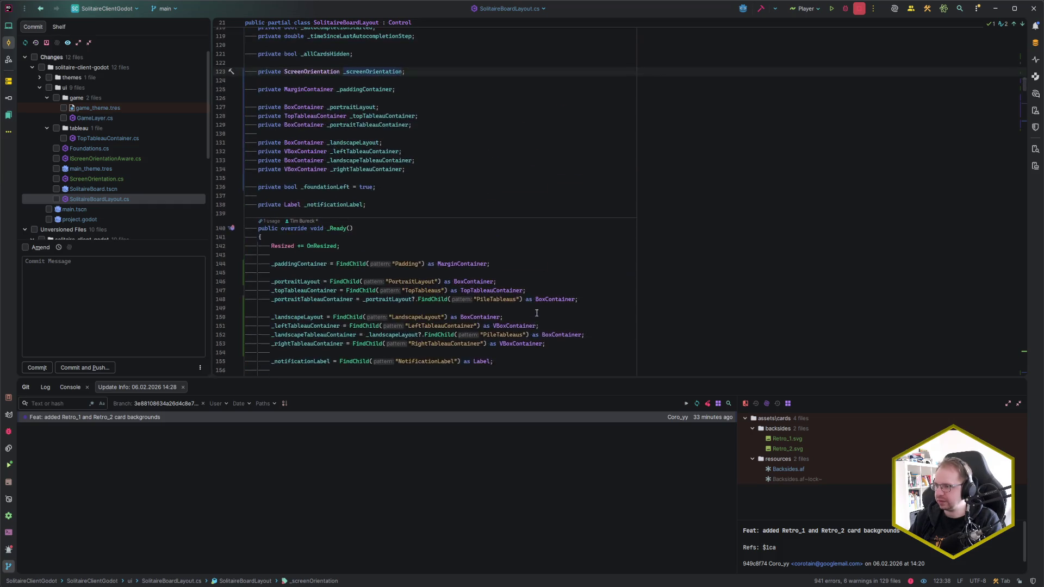
click(403, 178)
scroll(491, 220, down, 8)
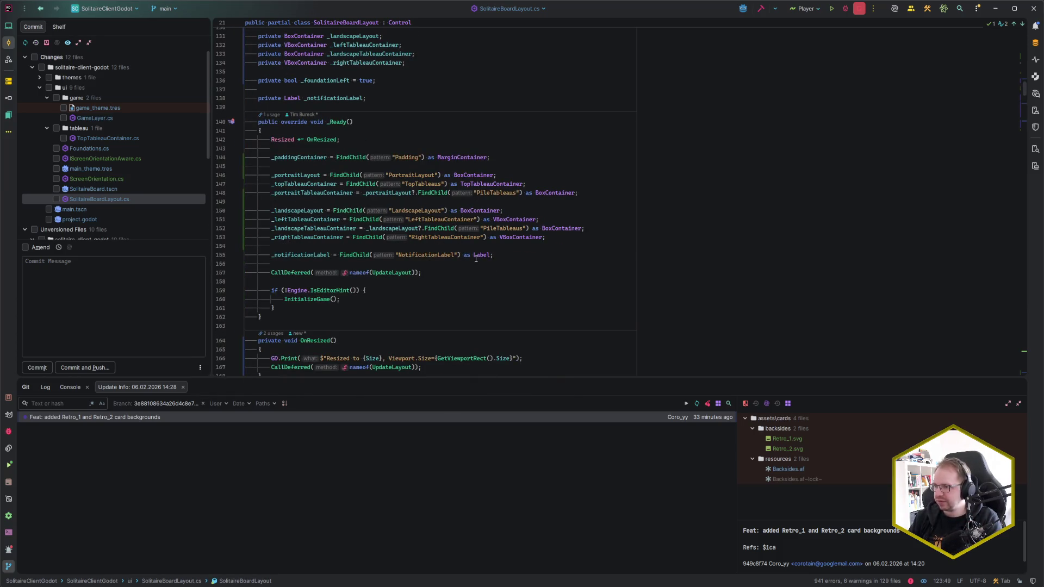
scroll(431, 278, up, 2)
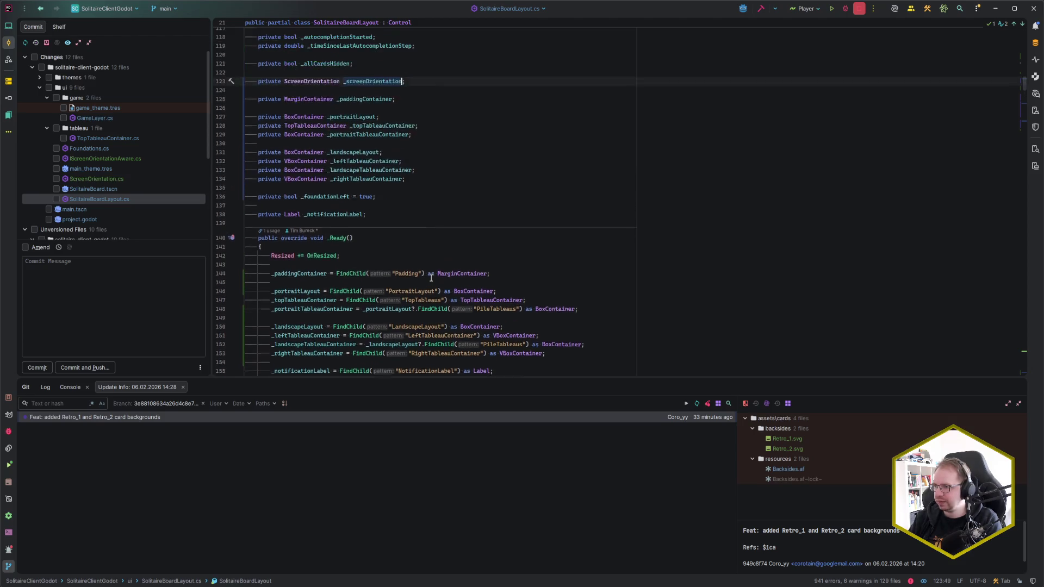
click(460, 193)
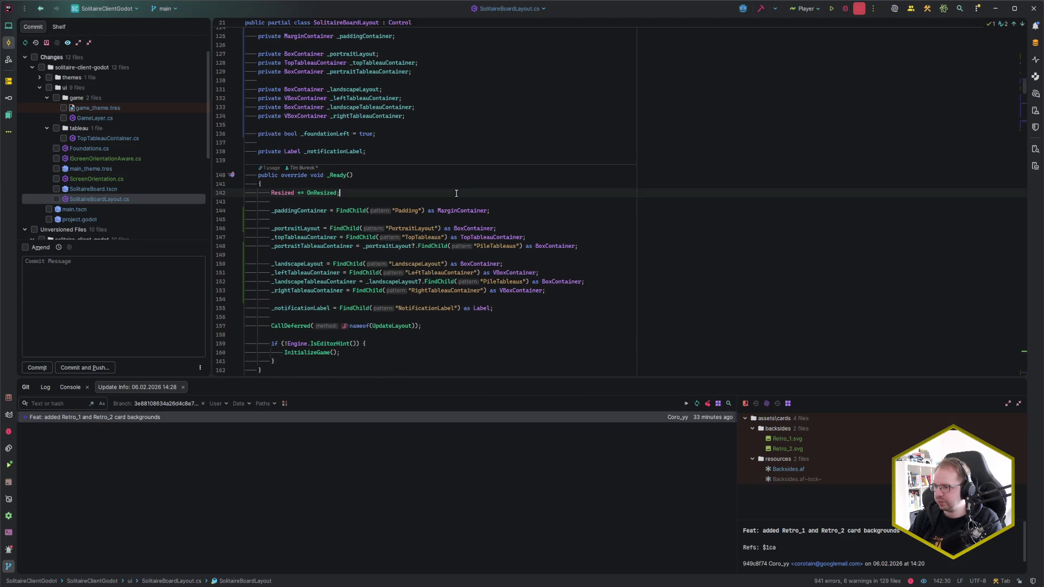
- Add 'Rect2 viewportRect = GetViewportRect();' to _Ready
key(Return)
key(Return)
text(_sc)
key(Return)
text(= GetView)
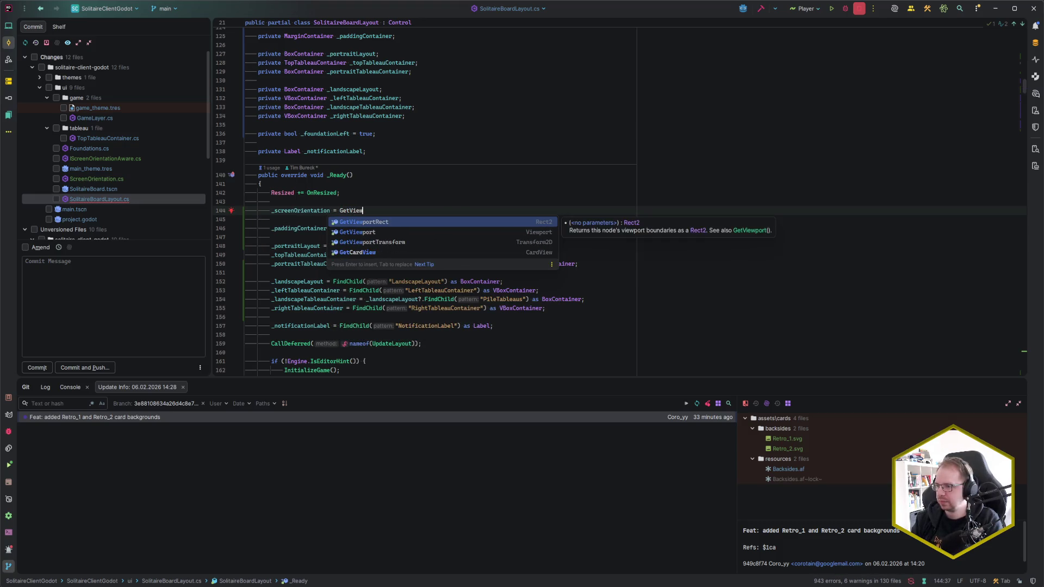
key(Return)
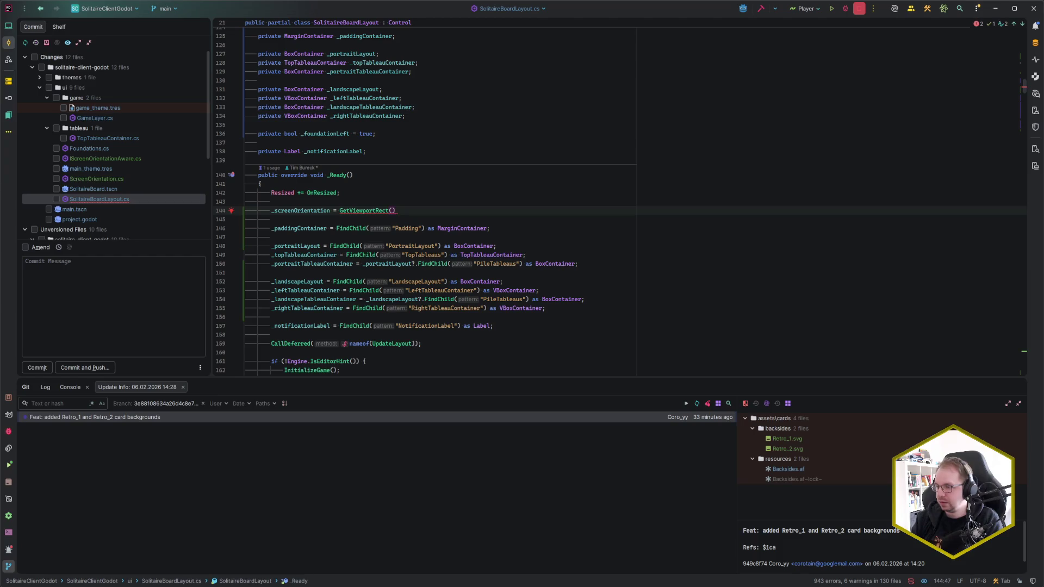
text(;)
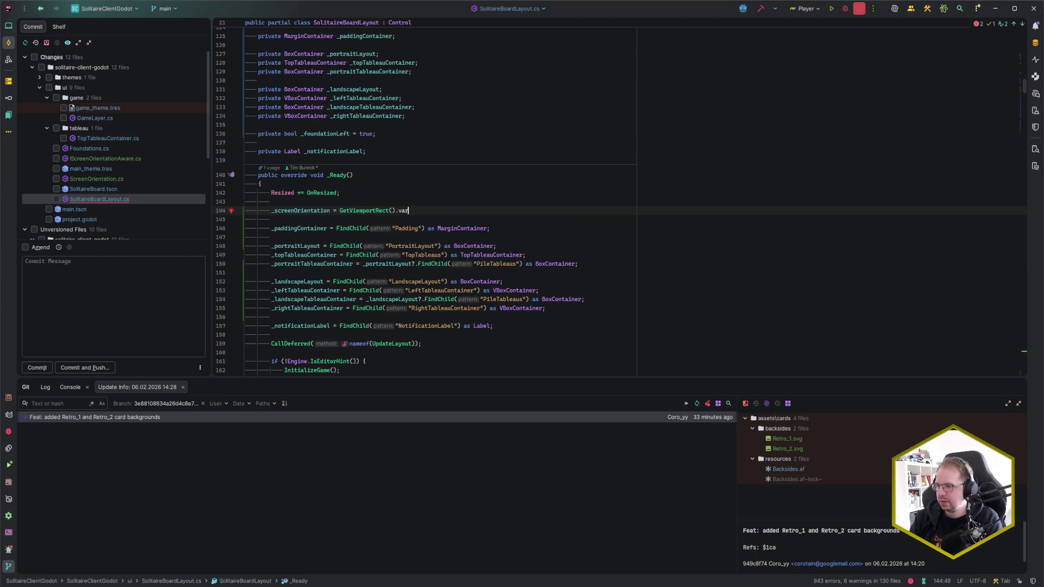
key(ctrl+alt+v)
key(ctrl+z)
key(BackSpace)
key(ctrl+z)
key(ctrl+z)
text(GetViewportRect())
key(ctrl+alt+v)
key(Return)
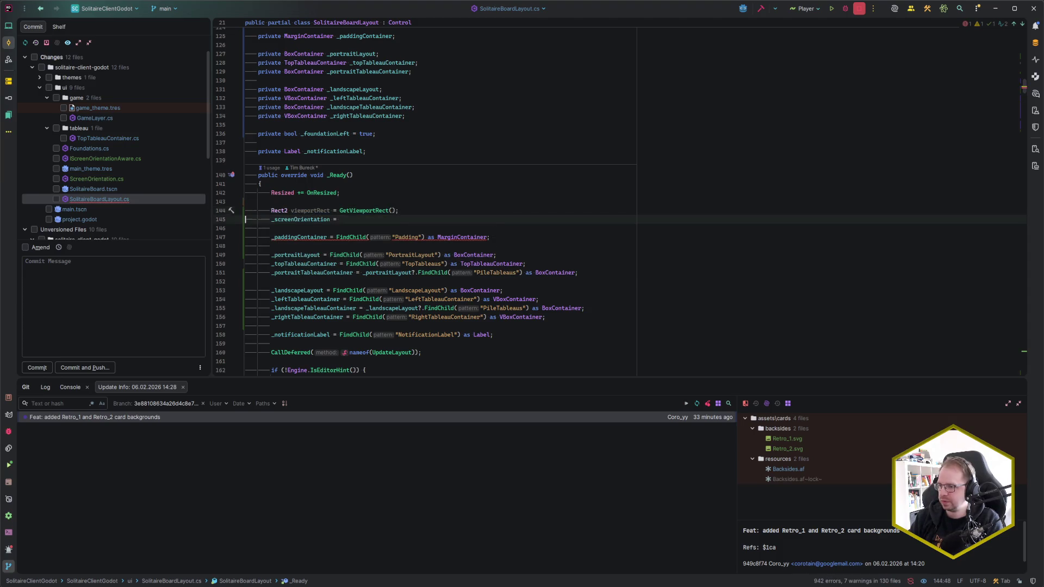
- Assign _screenOrientation = viewportRect.Size.X > viewportRect.Size.Y ? Landscape : Portrait
key(End)
text(vrec)
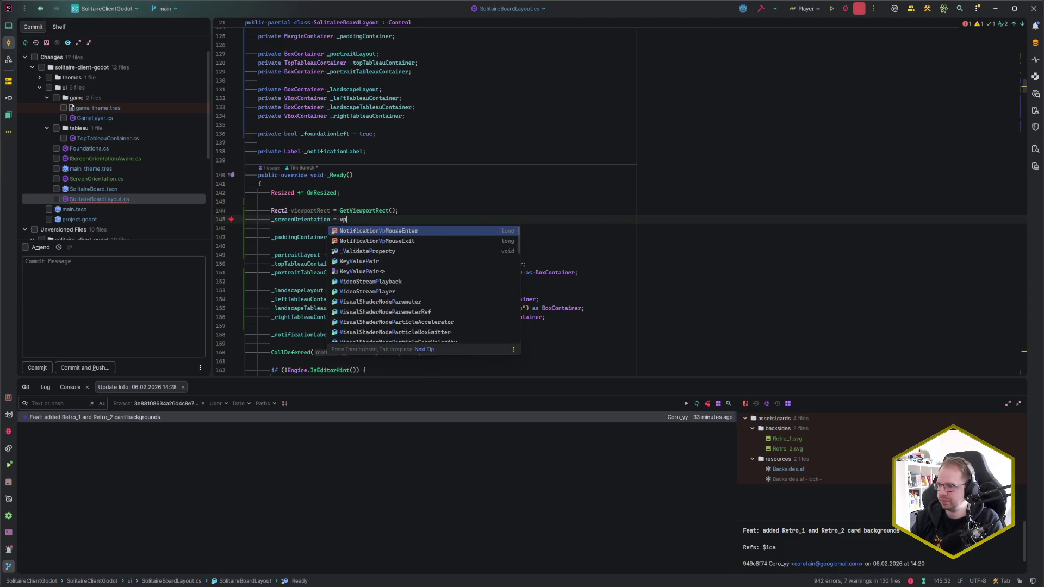
key(Return)
text(.X >)
key(BackSpace)
key(BackSpace)
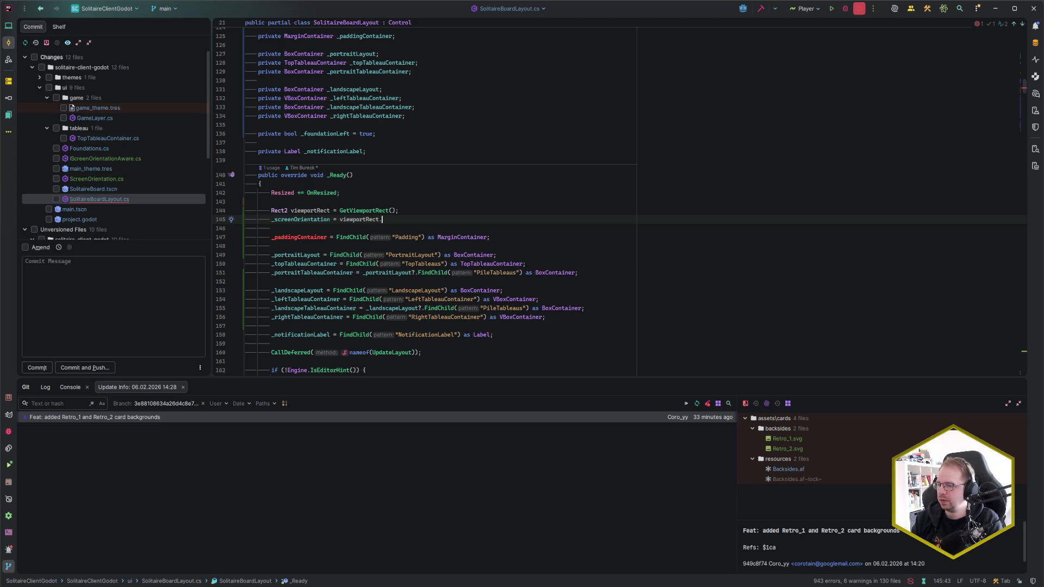
text(Siz)
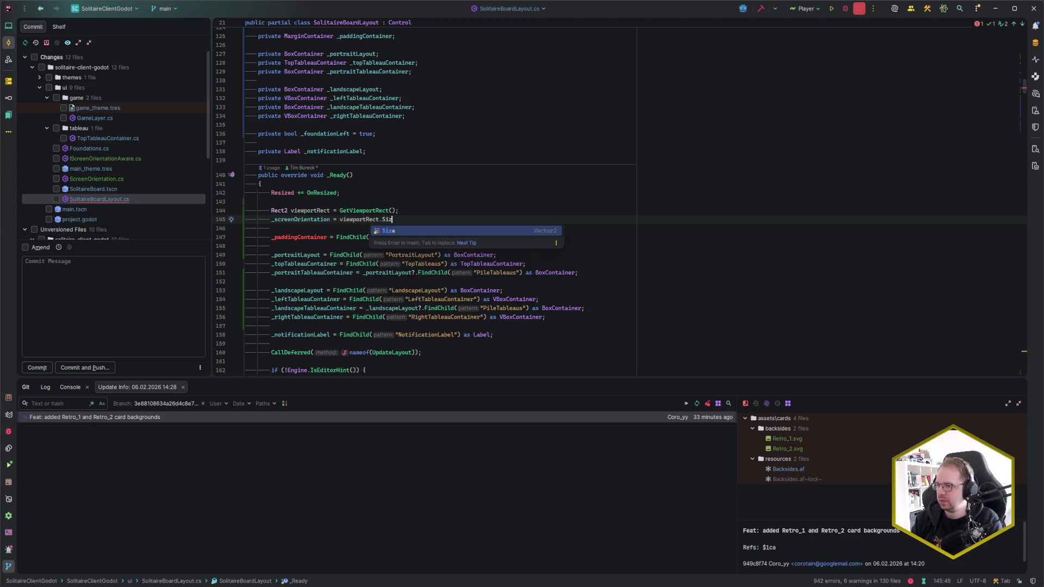
text(e.X >)
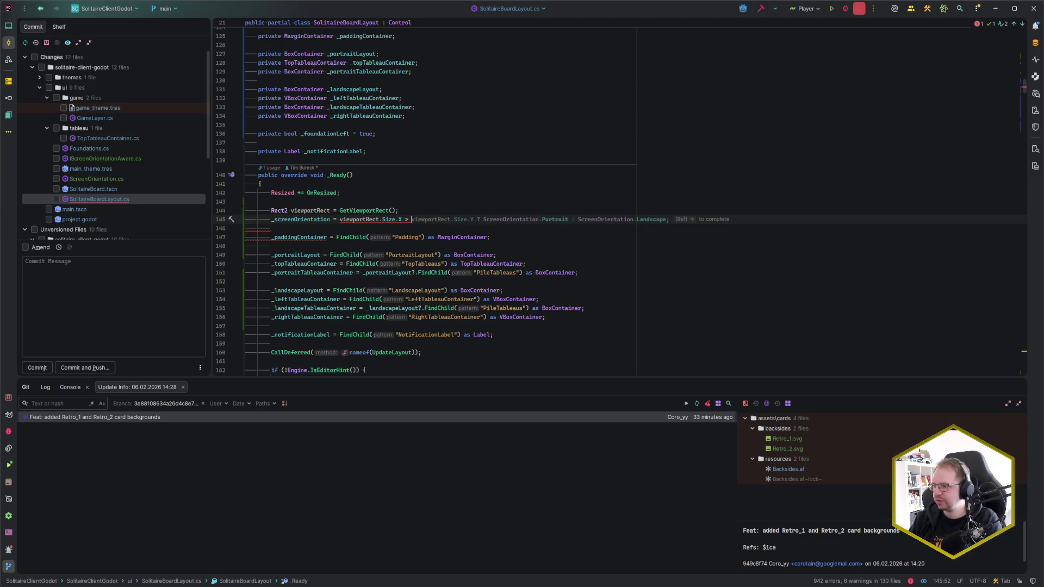
text(viewportRect.)
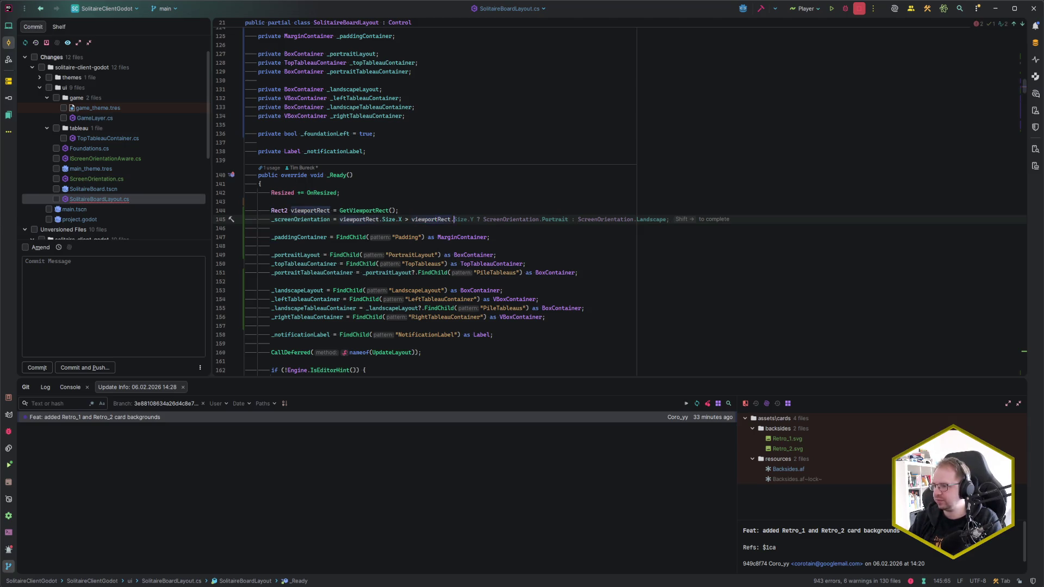
text(Size.Y ? ScreenOrientation.L)
key(Return)
key(Tab)
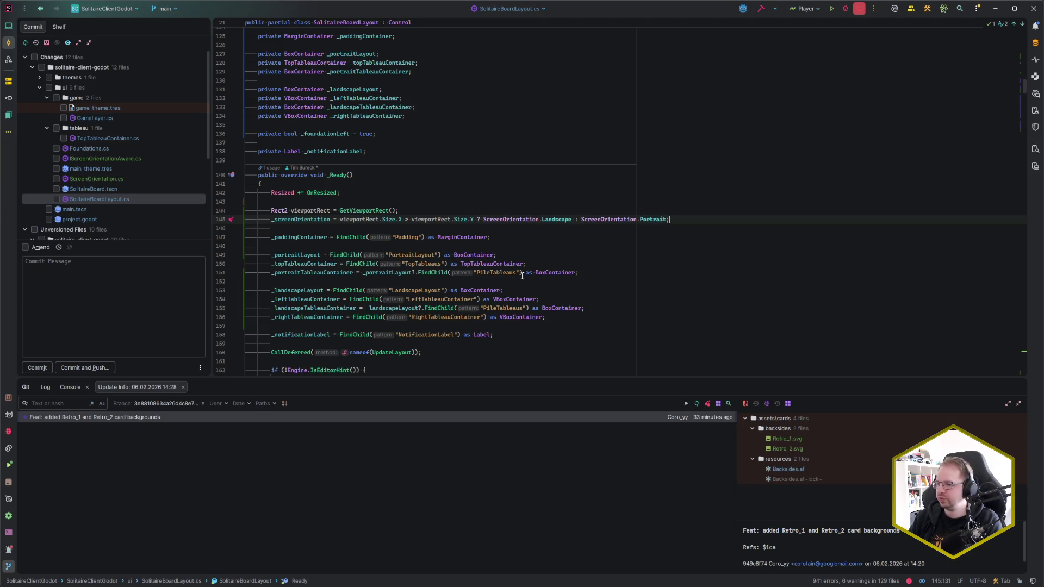
scroll(532, 280, down, 5)
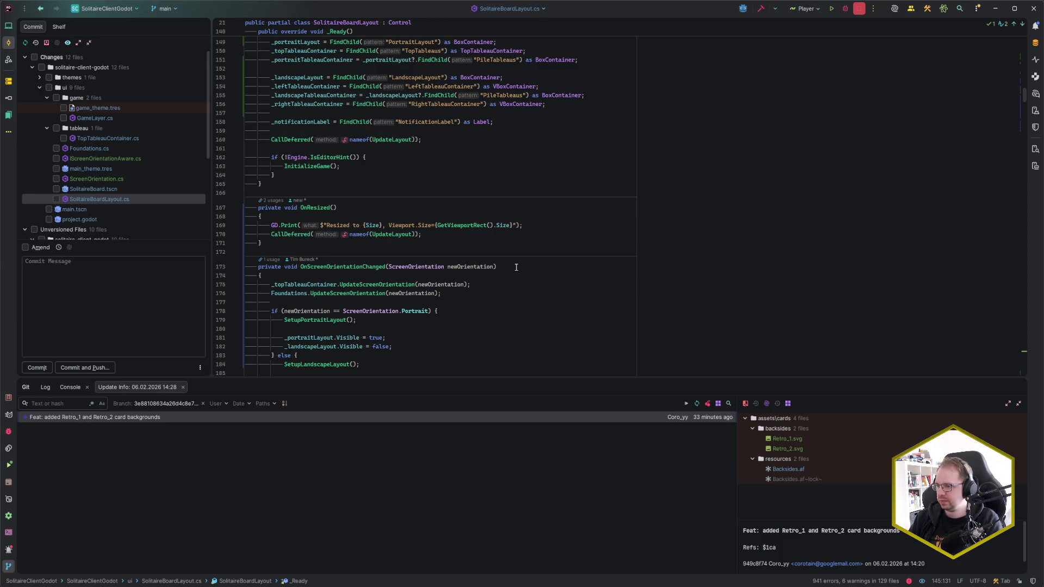
scroll(516, 268, up, 3)
scroll(516, 267, down, 4)
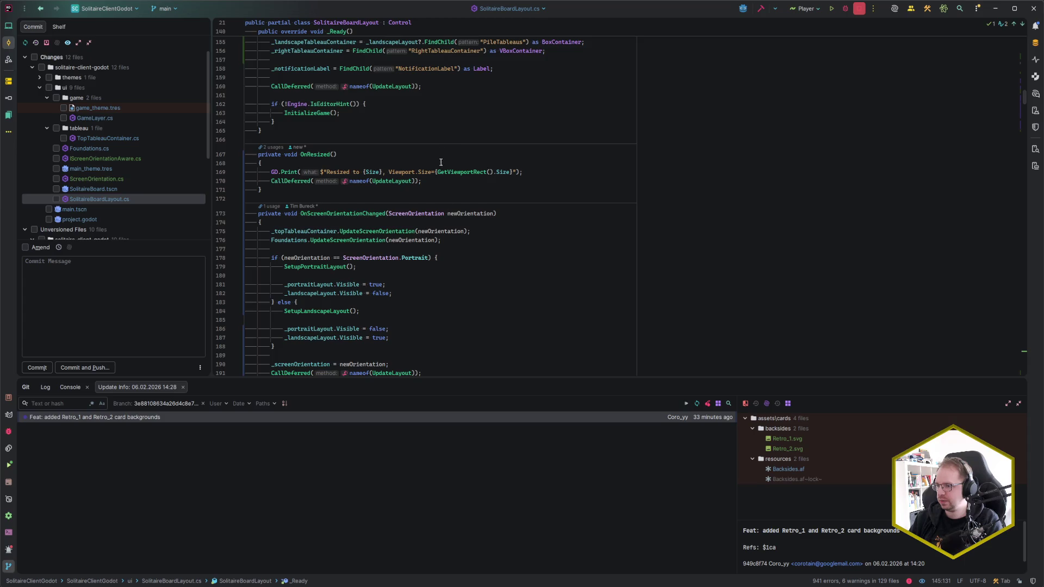
scroll(457, 220, down, 3)
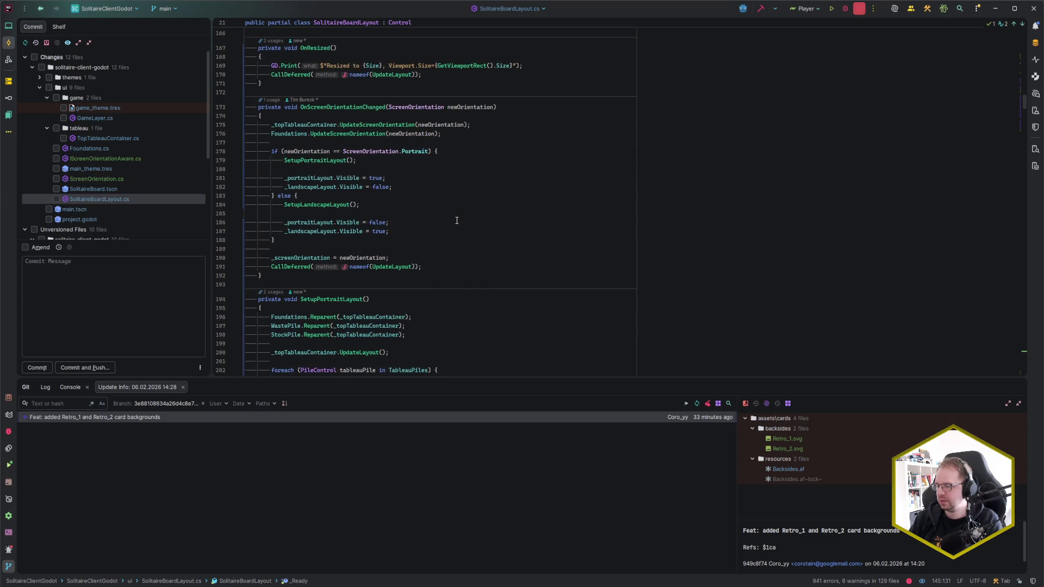
- Change the deferred call to CallDeferred(nameof(OnScreenOrientationChanged), _screenOrientation)
scroll(457, 220, up, 8)
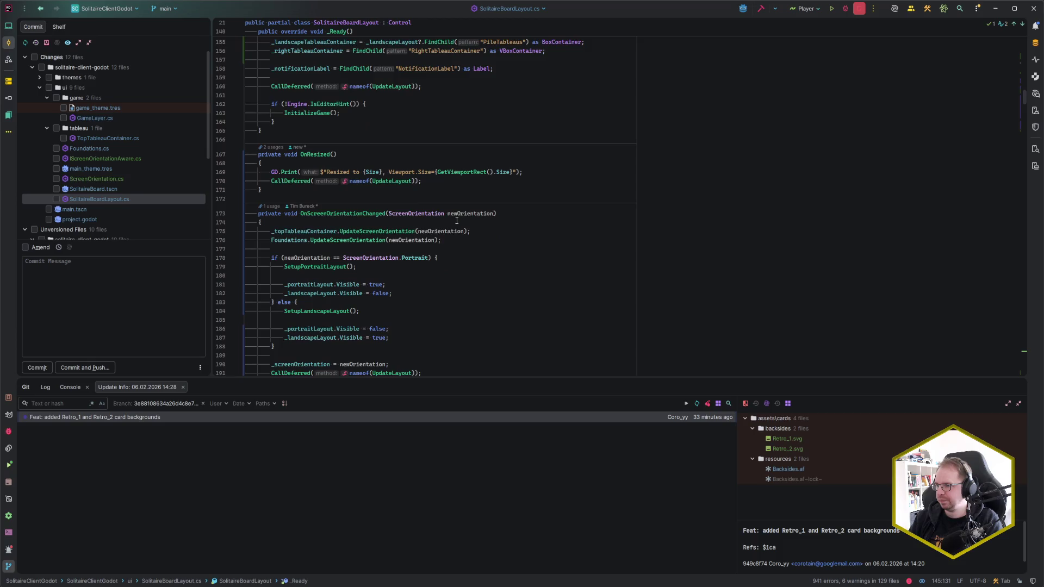
click(415, 219)
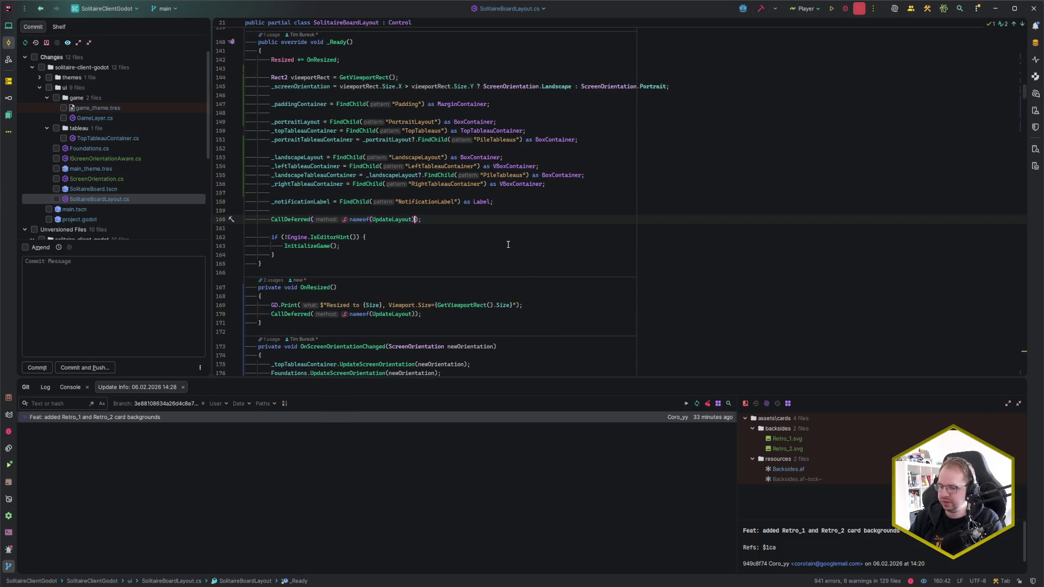
text())
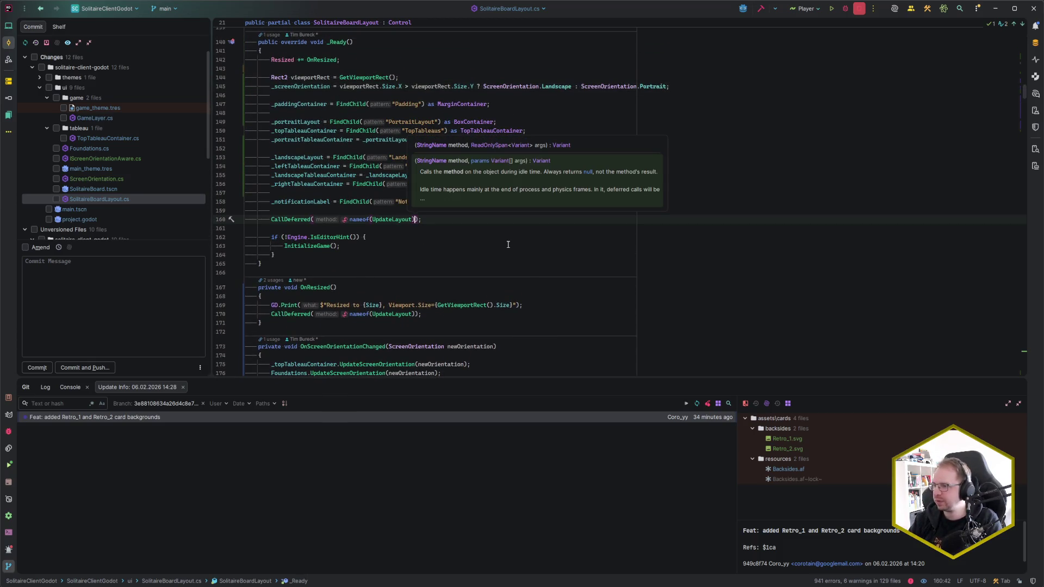
text(, )
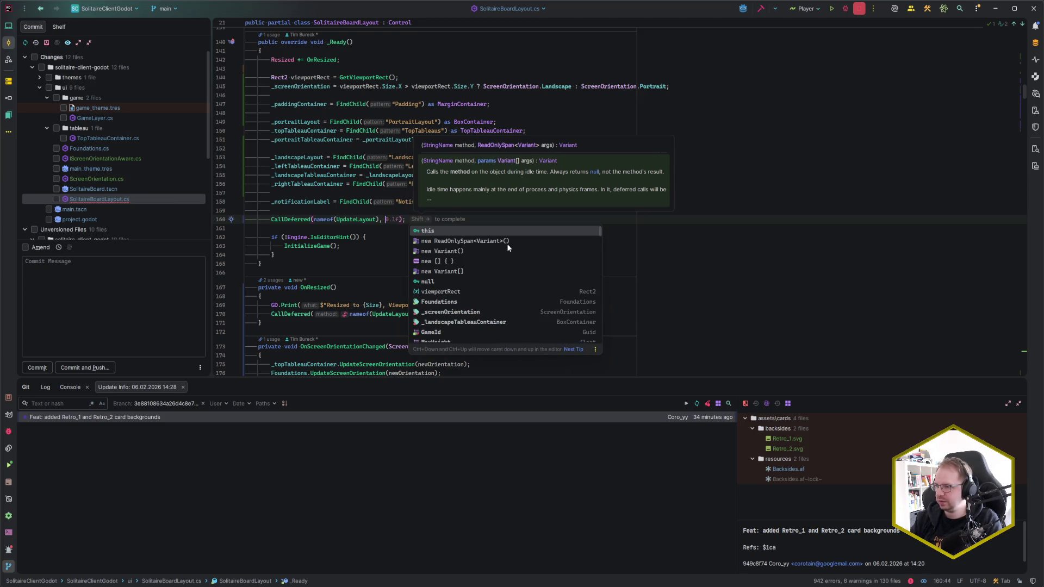
text(_scre)
key(Return)
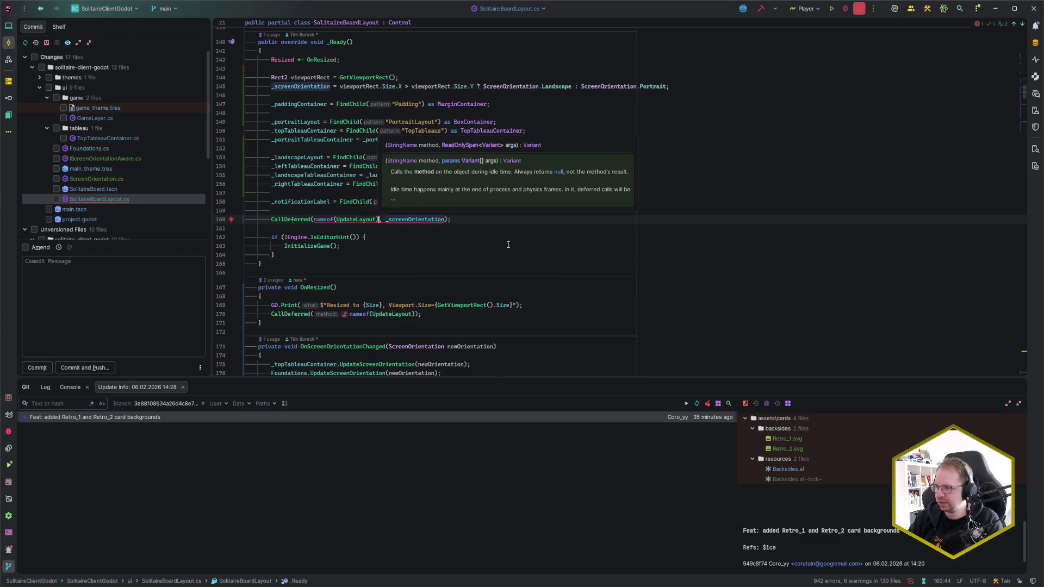
key(Left)
key(ctrl+shift+Left)
text(OnSc)
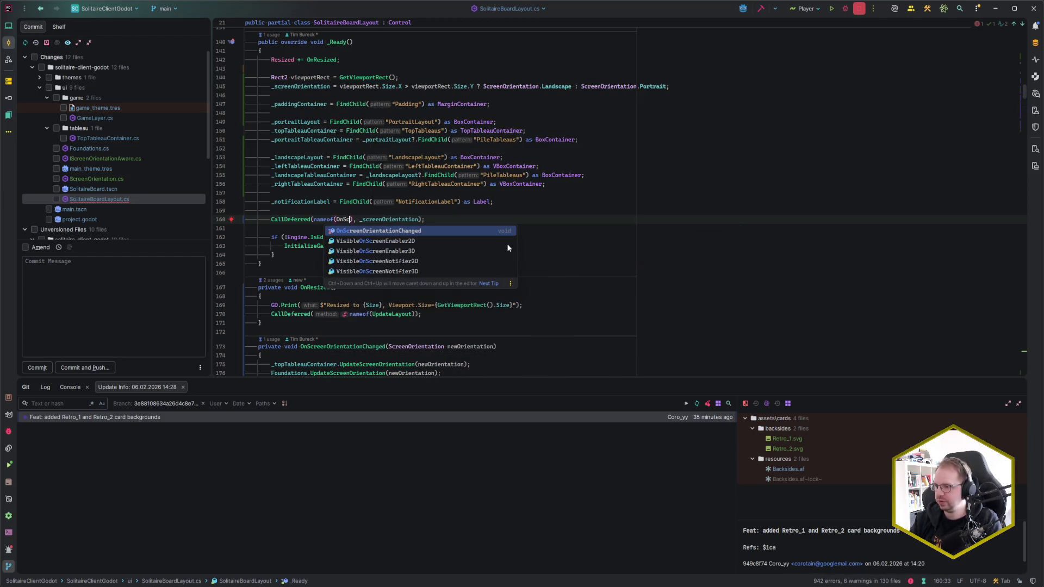
key(Return)
key(End)
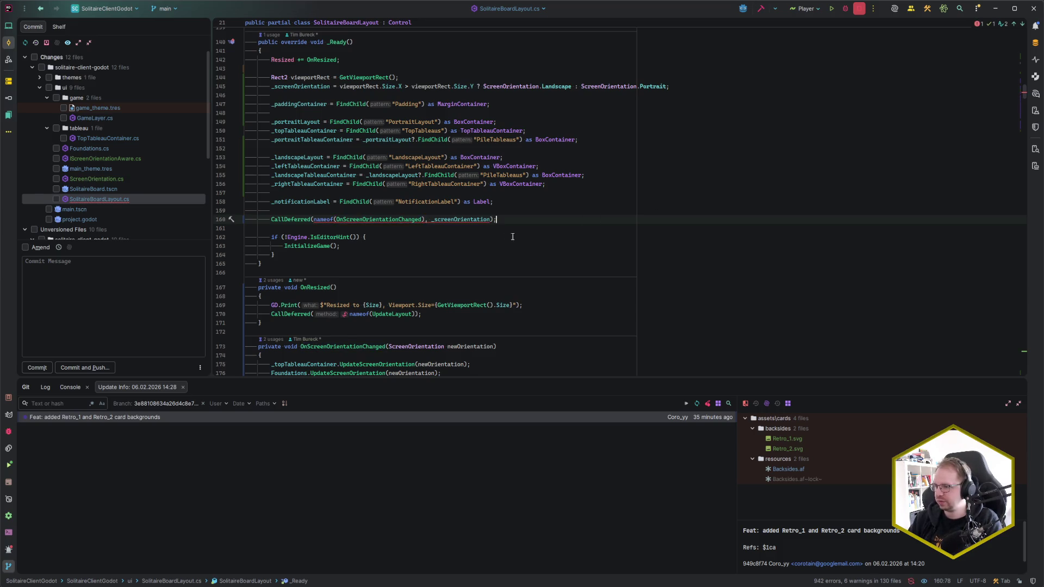
text(;)
- Retype the _screenOrientation argument, browse its members, and drop the stray trailing dot
mouse_move(449, 221)
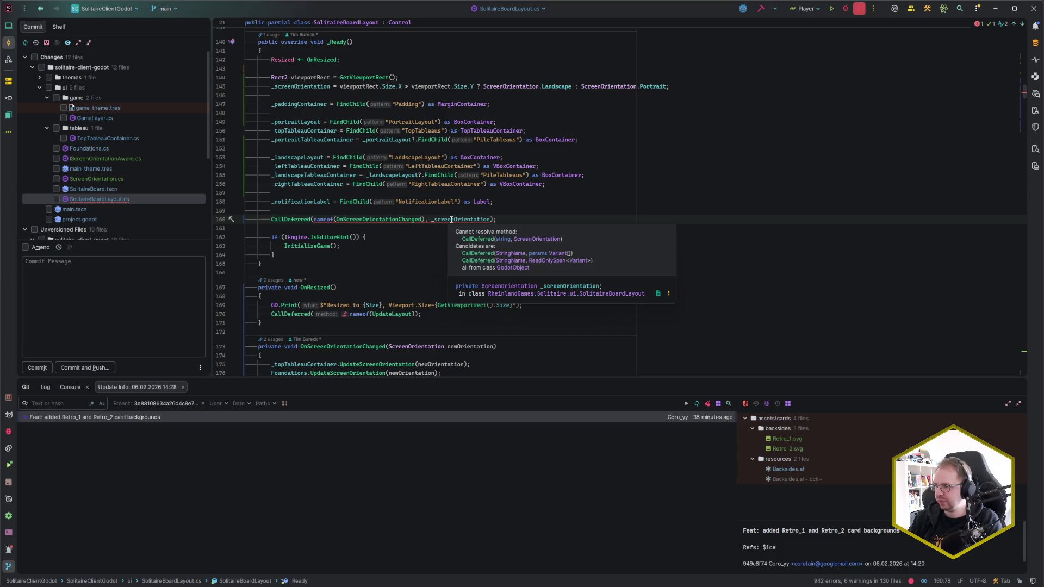
click(431, 220)
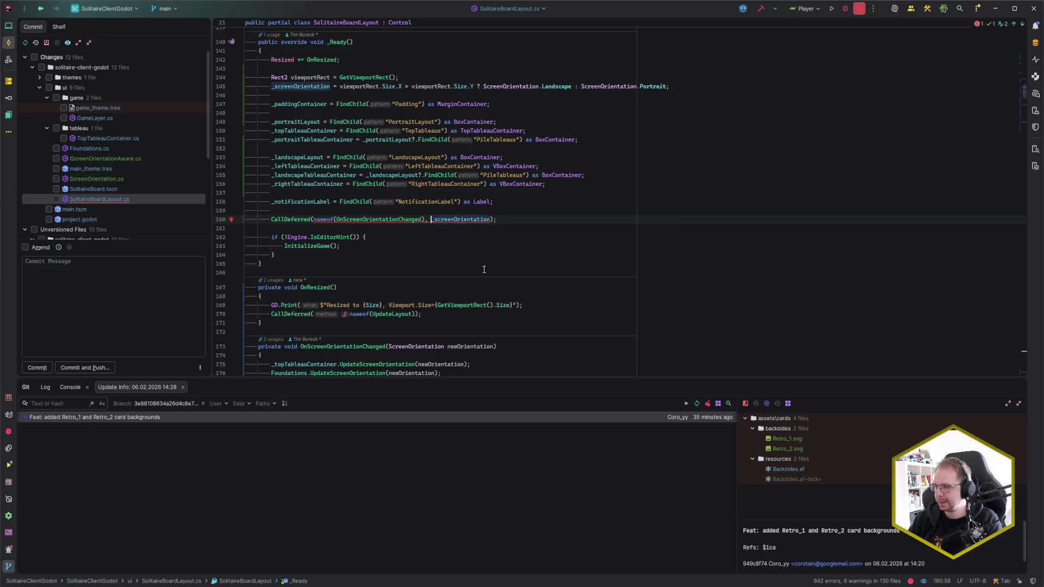
key(ctrl+shift+Right)
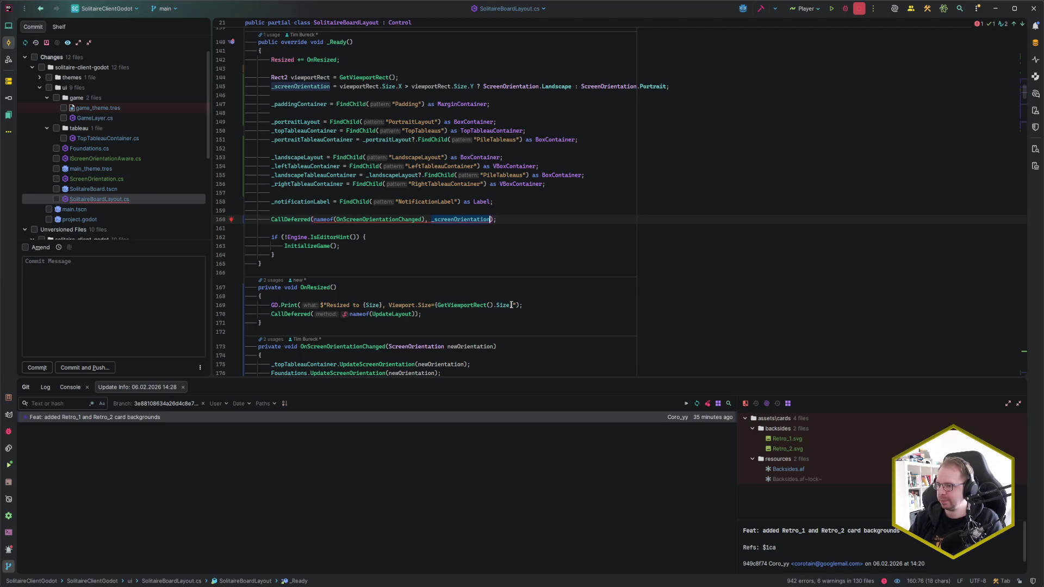
key(BackSpace)
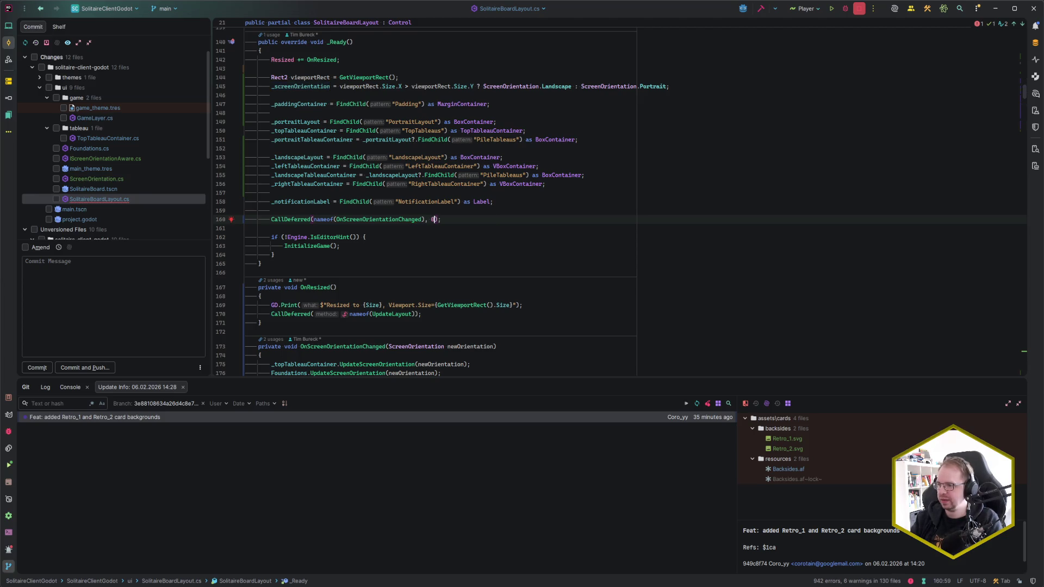
text(_screenOrientation.)
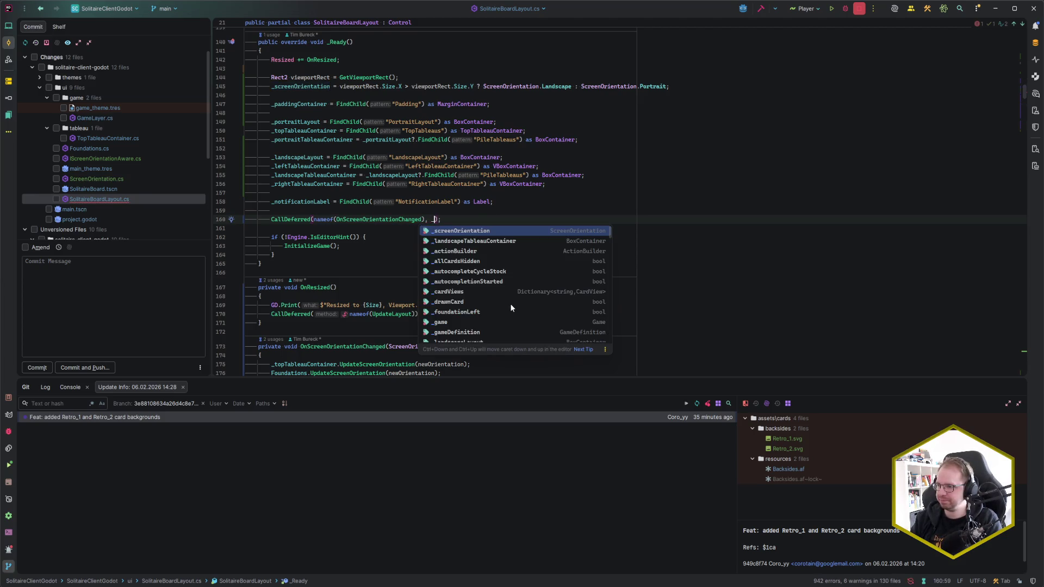
key(Escape)
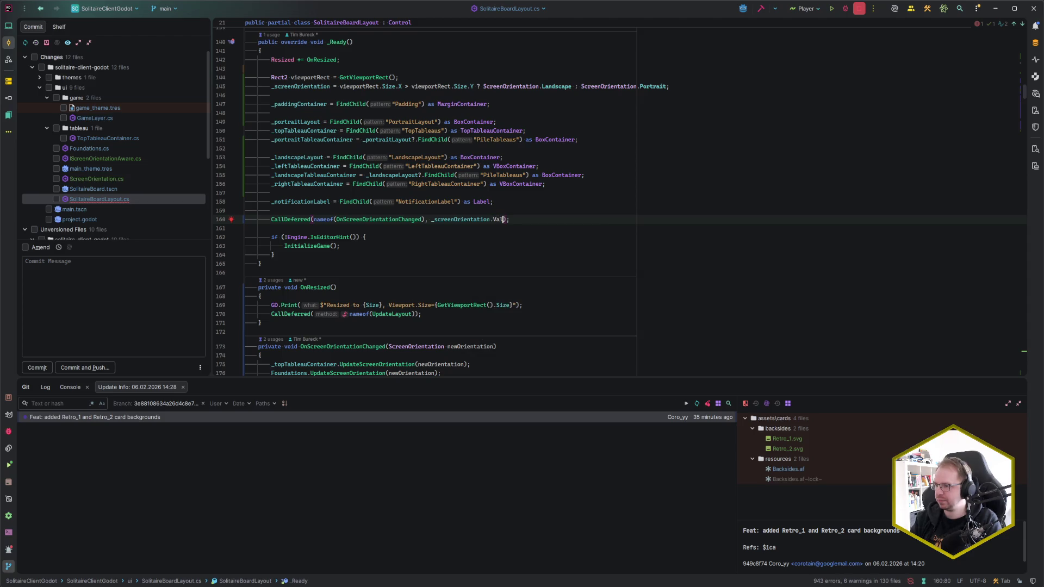
key(ctrl+space)
key(Down)
key(Down)
key(Down)
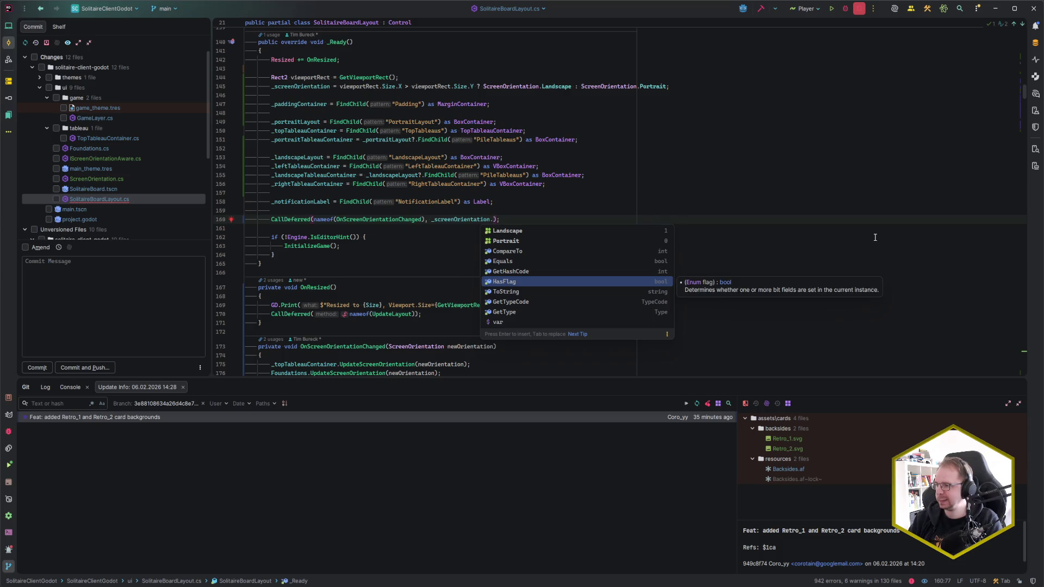
key(Up)
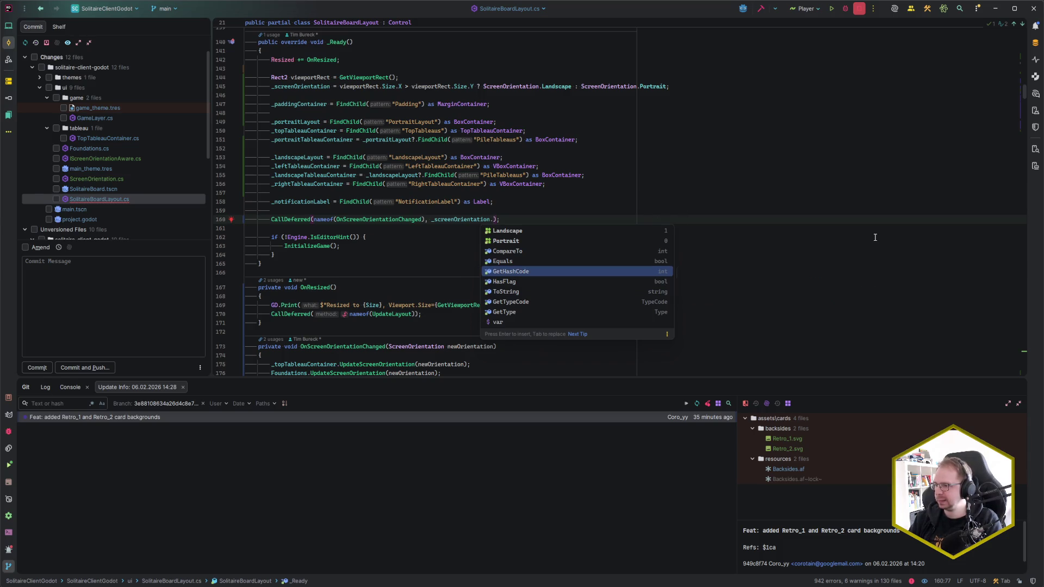
key(Up)
key(Up)
key(Up)
key(Down)
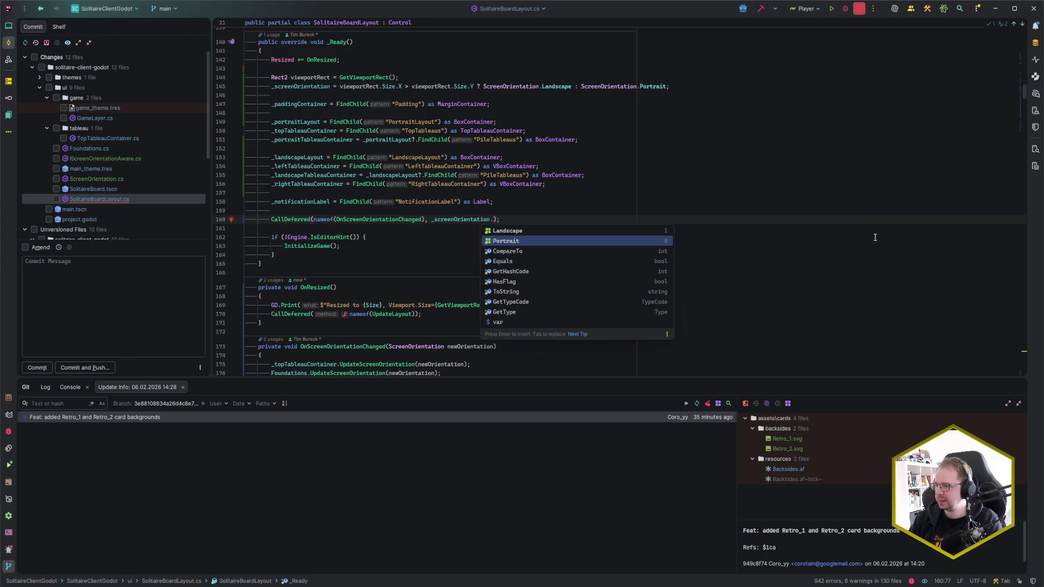
key(BackSpace)
key(End)
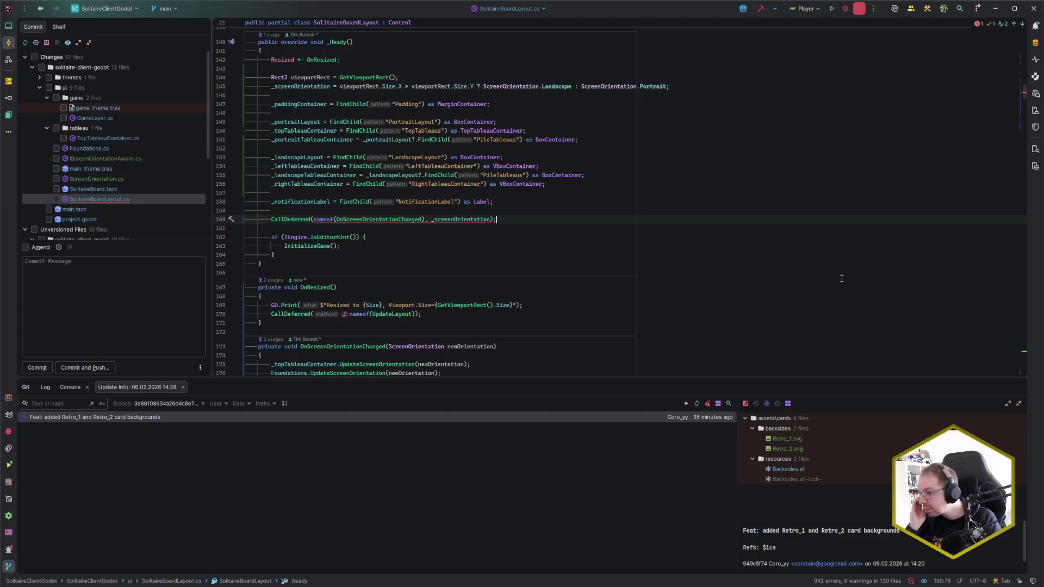
scroll(535, 229, down, 7)
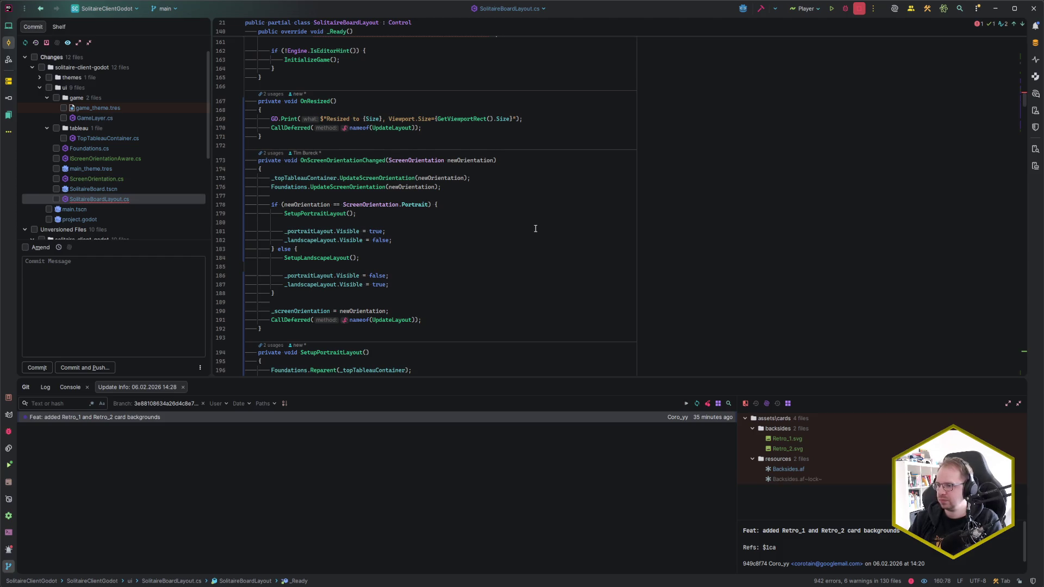
- Move the _screenOrientation assignment to the top of OnScreenOrientationChanged
triple_click(414, 311)
key(Delete)
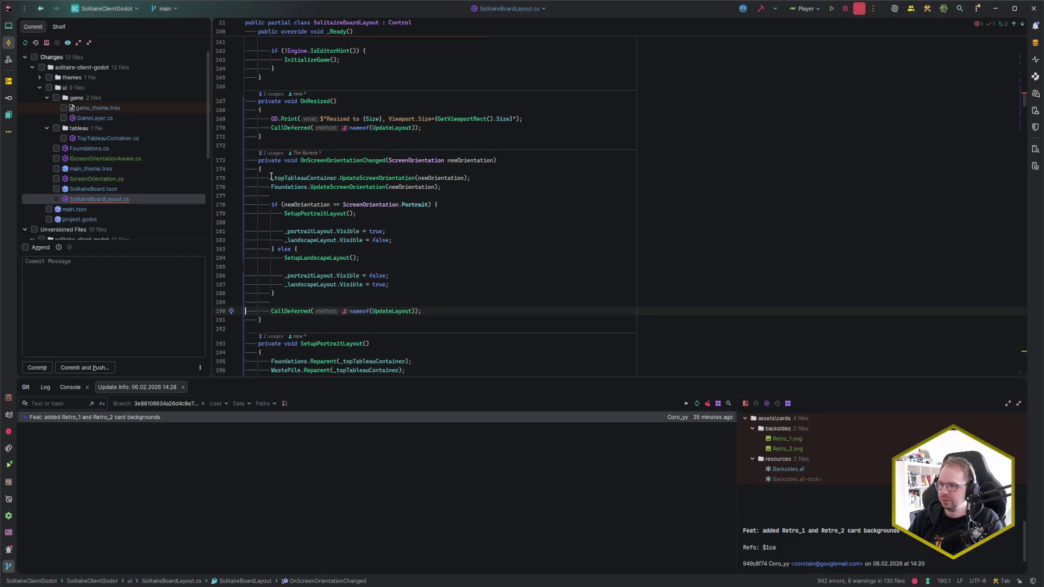
click(272, 178)
key(ctrl+v)
key(Return)
key(Down)
key(Down)
key(Down)
key(End)
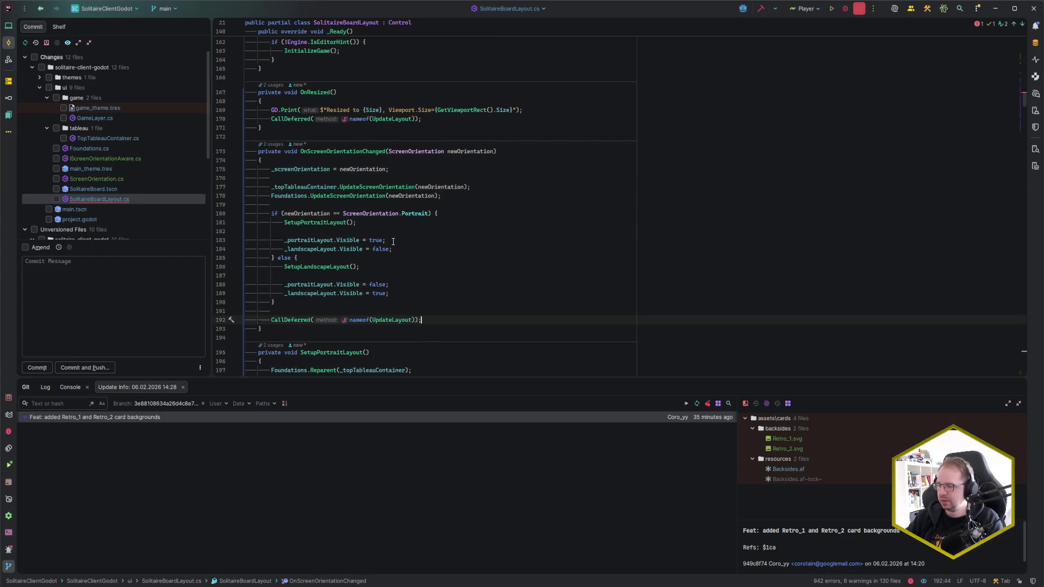
- Extract the remaining layout update code into a method, UpdateLayoutForOrientationChange
scroll(422, 235, down, 1)
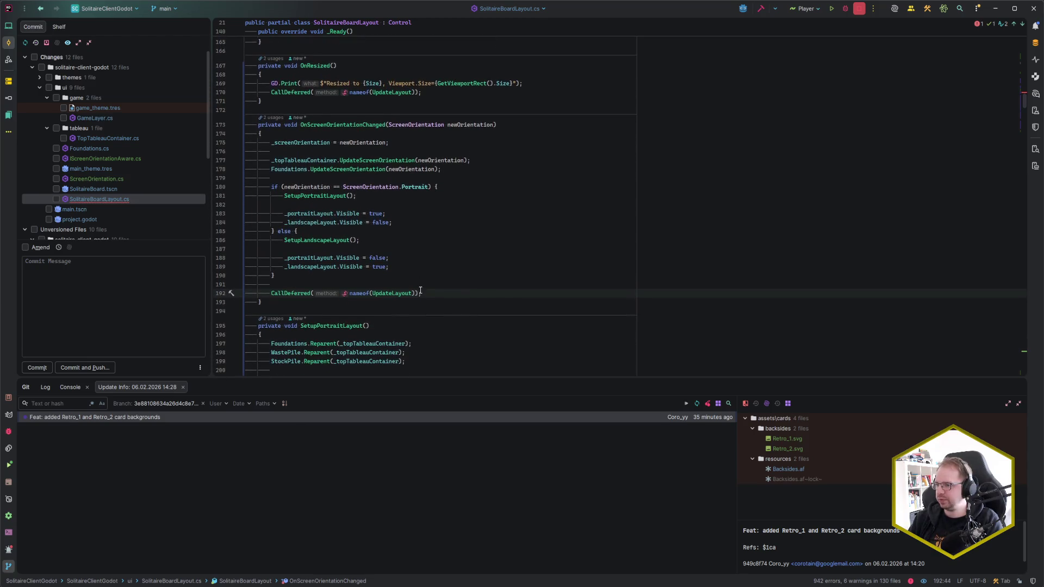
shift+click(334, 213)
shift+click(271, 160)
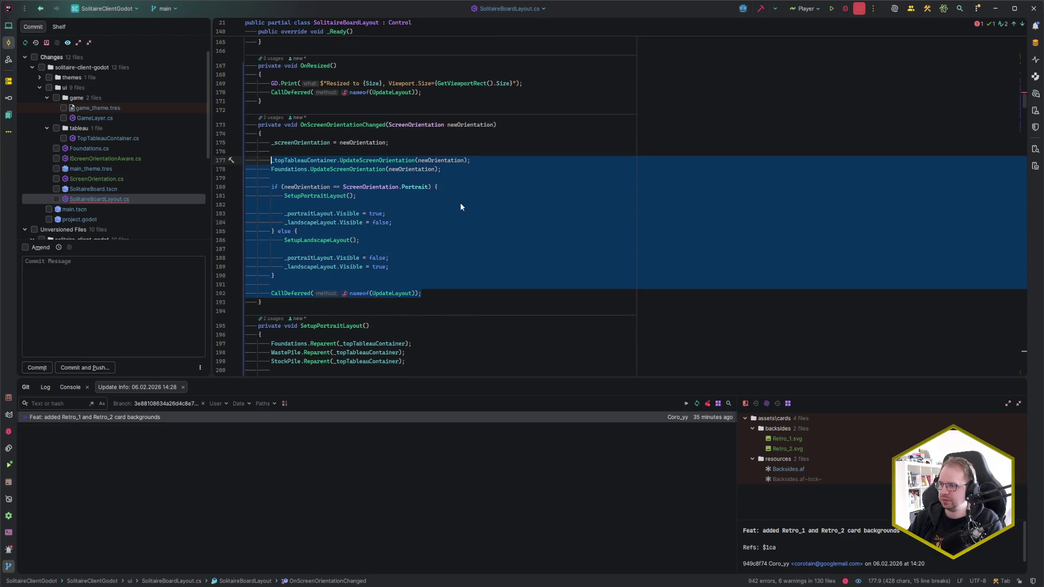
key(ctrl+alt+m)
key(Return)
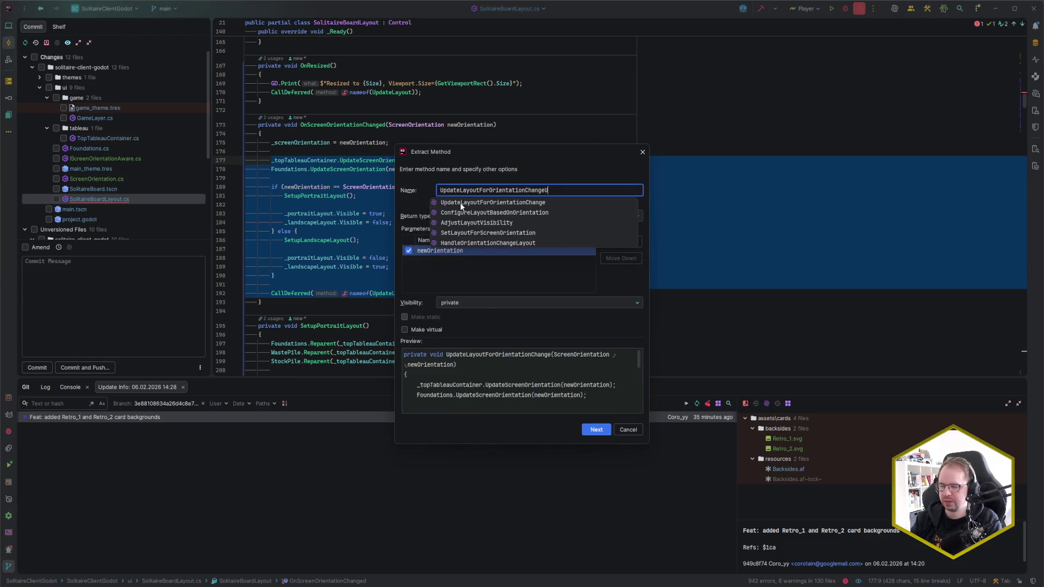
- Name the extracted method UpdateLayoutOrientation and confirm the Extract Method refactoring
key(ctrl+a)
text(UIpda)
key(BackSpace)
key(BackSpace)
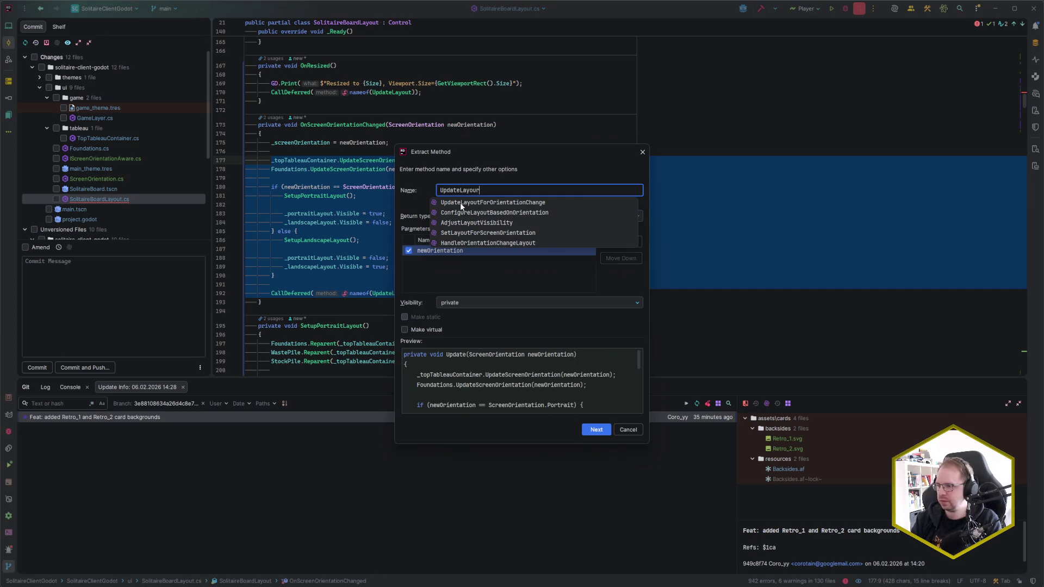
text(rientation)
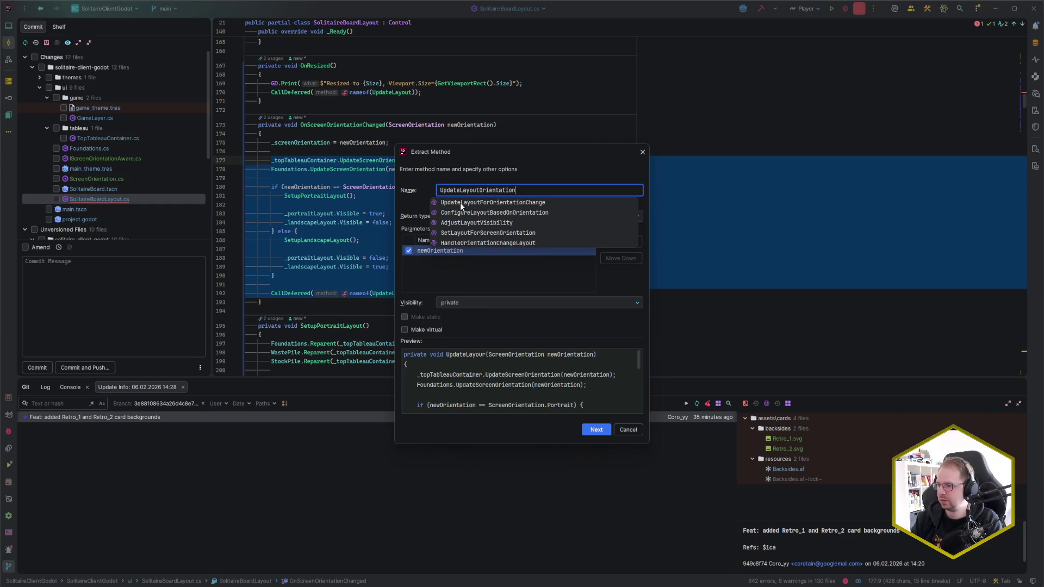
key(Return)
scroll(381, 157, up, 4)
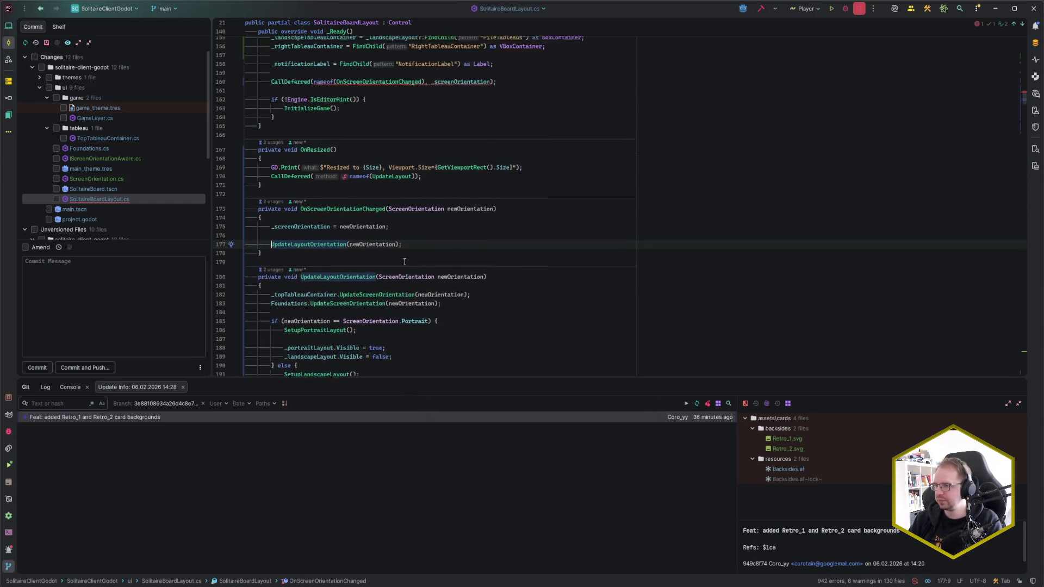
- On line 160 of _Ready, drop the extra argument and defer UpdateLayoutOrientation instead of OnScreenOrientationChanged
drag(425, 104, 491, 104)
key(Delete)
key(ctrl+shift+Left)
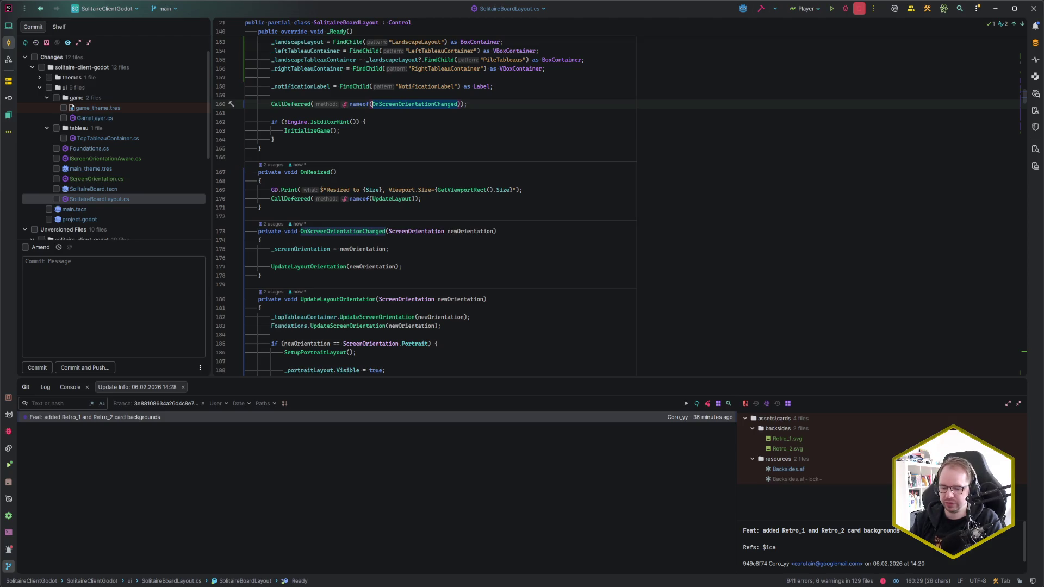
text(UpLayOR)
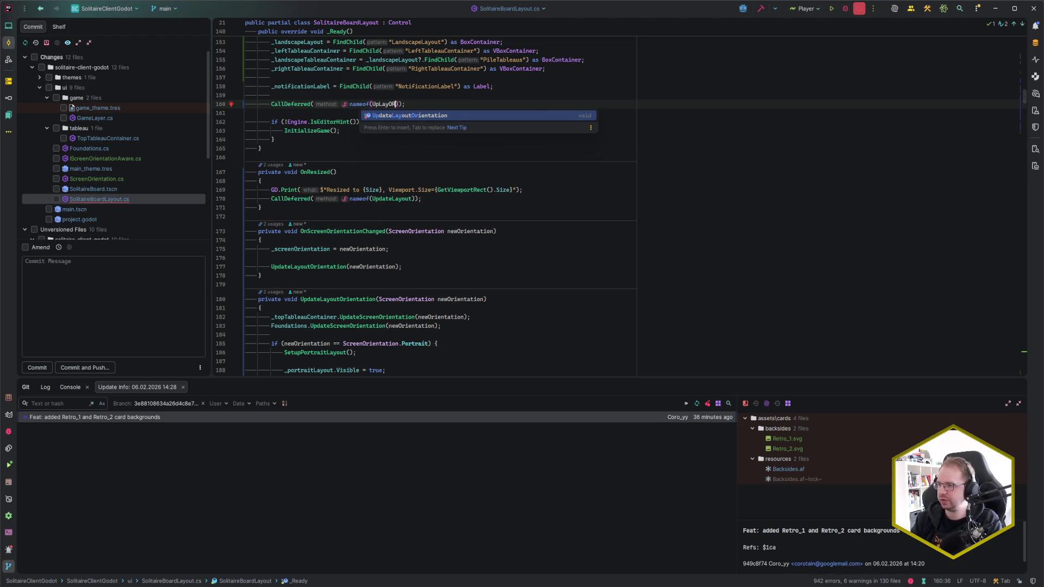
key(Return)
key(End)
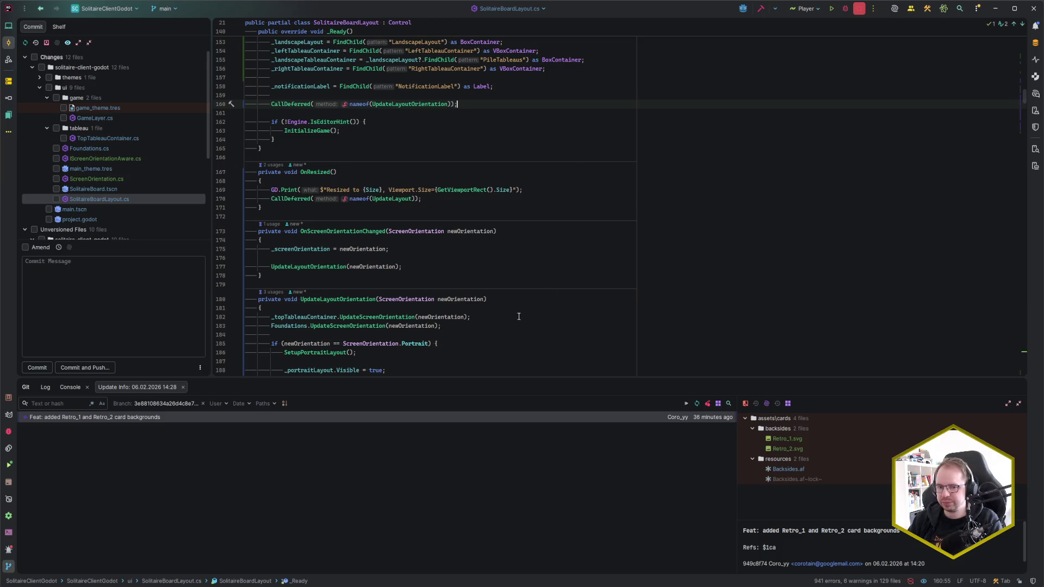
- Hide the Git tool window below the editor and return to the Godot editor
scroll(519, 317, up, 2)
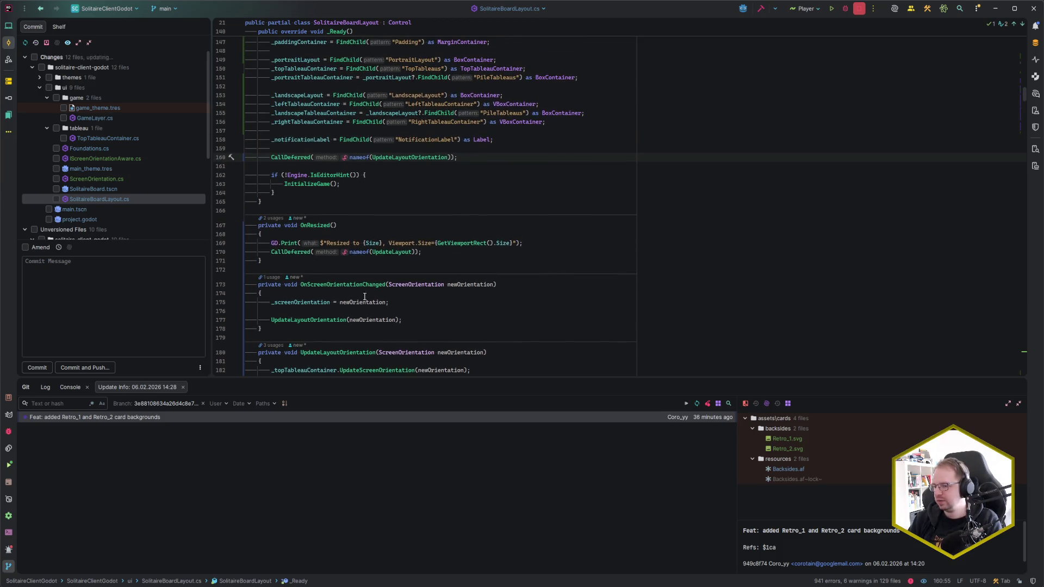
scroll(508, 261, down, 4)
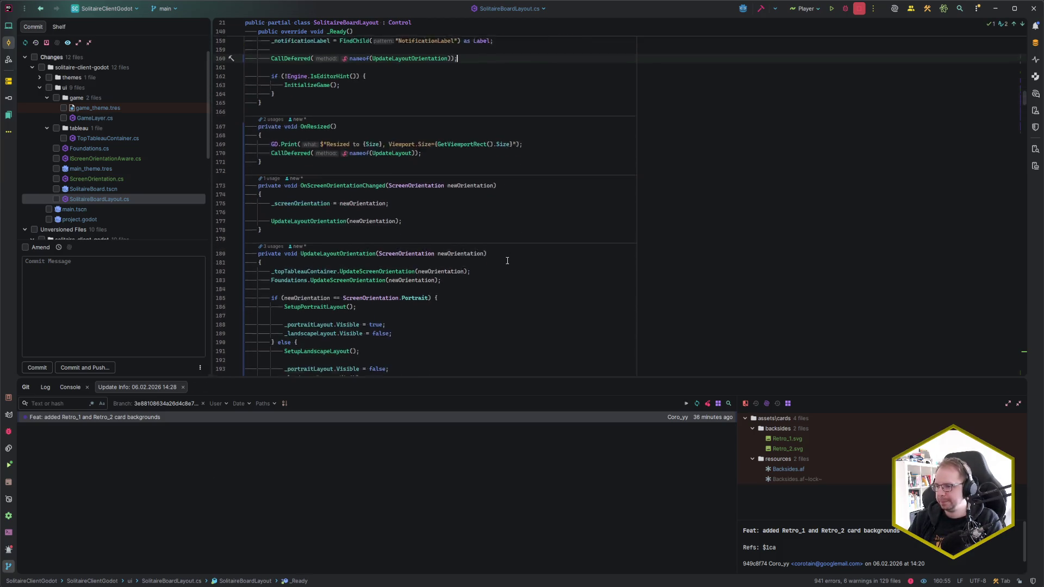
click(1019, 404)
scroll(433, 334, up, 3)
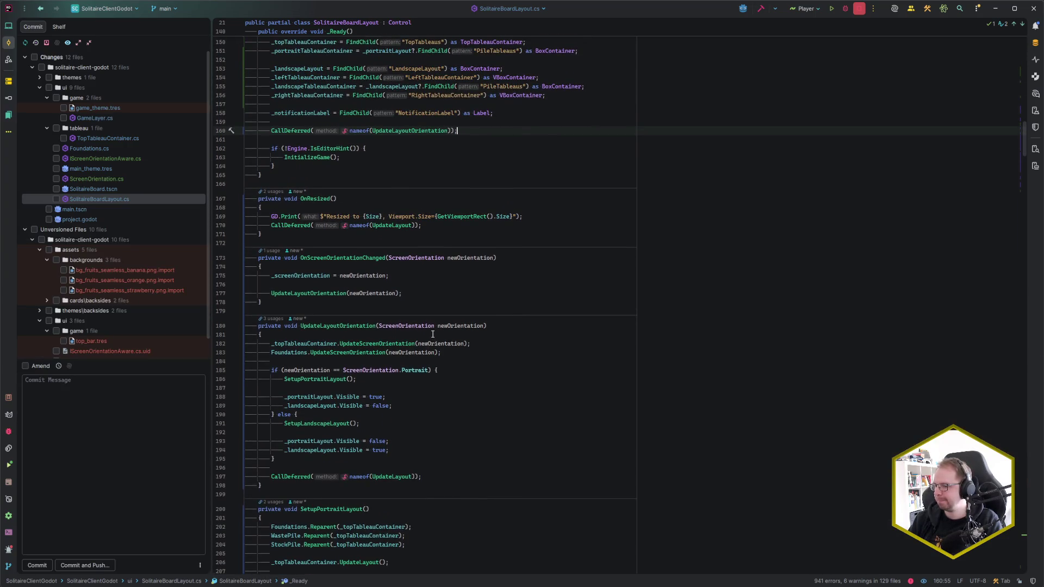
scroll(433, 334, up, 4)
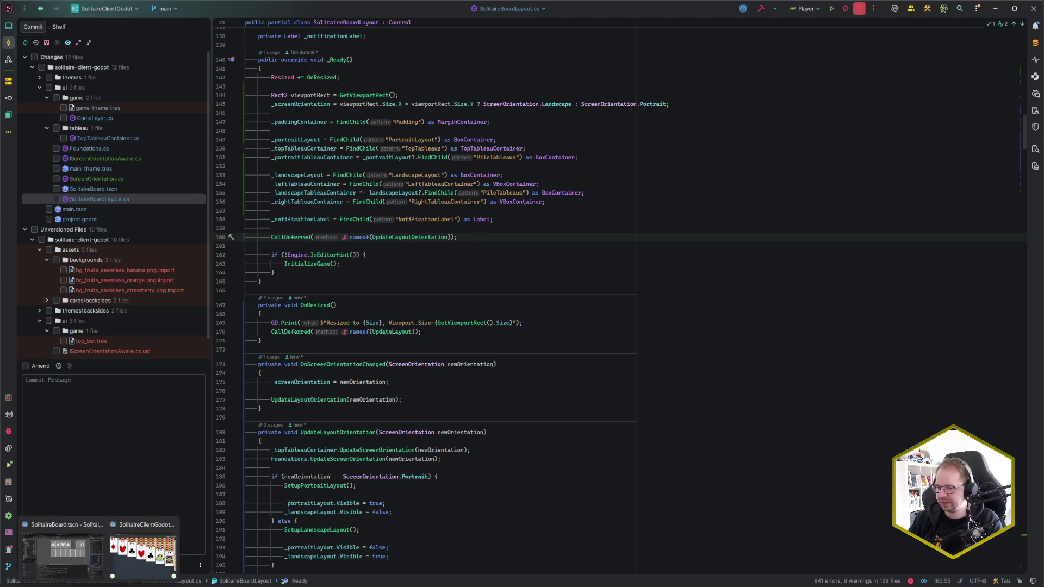
click(81, 576)
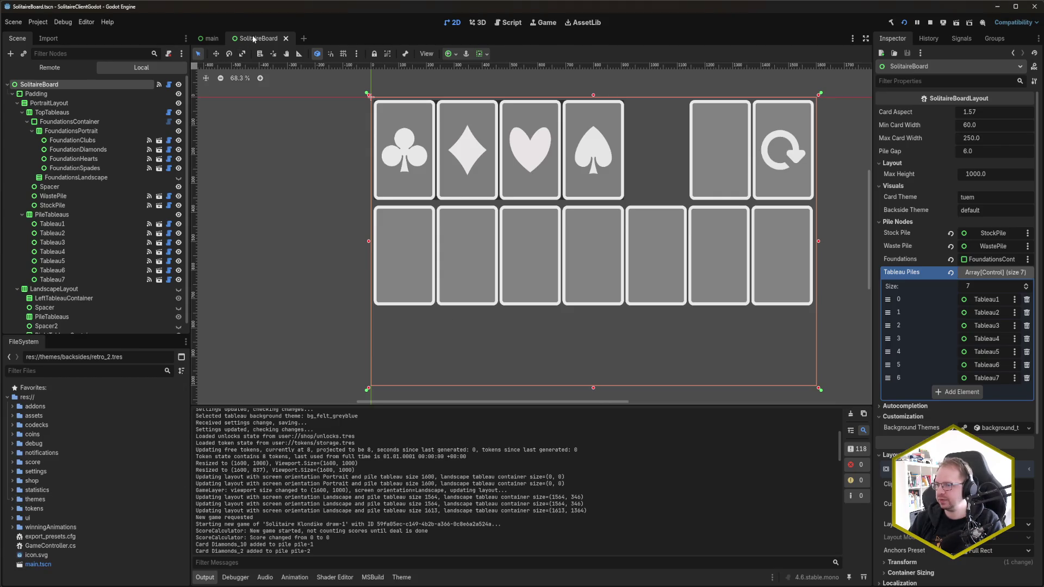
- Close the SolitaireBoard scene and reopen it from the ui folder in FileSystem
middle_click(255, 38)
click(13, 518)
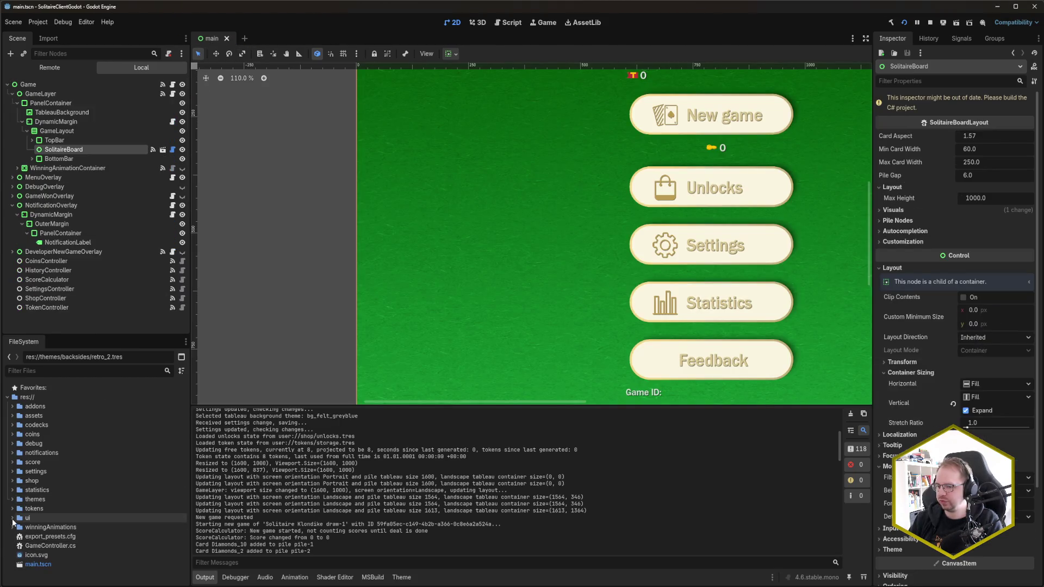
scroll(44, 510, down, 5)
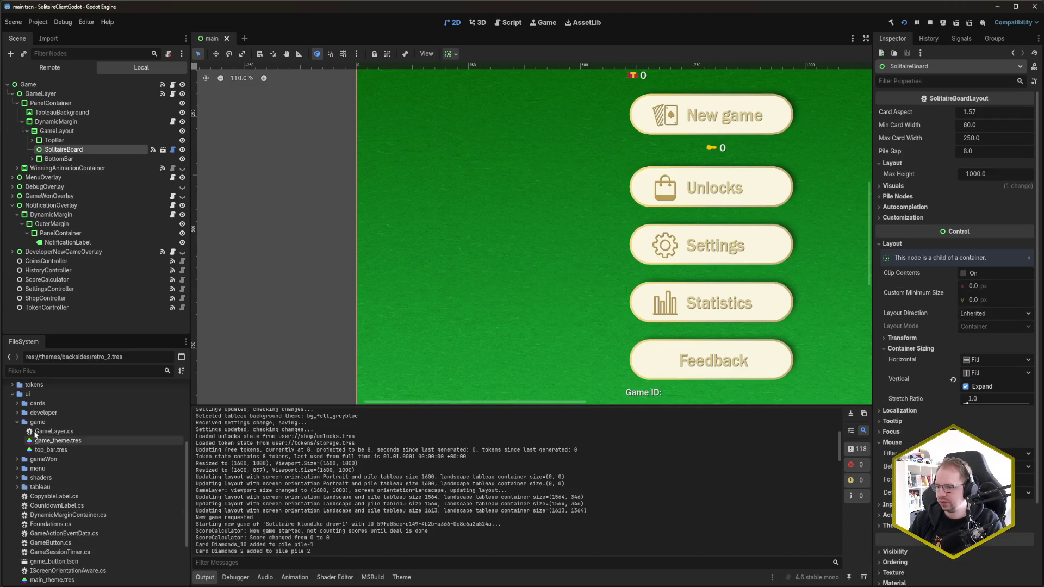
scroll(86, 438, down, 4)
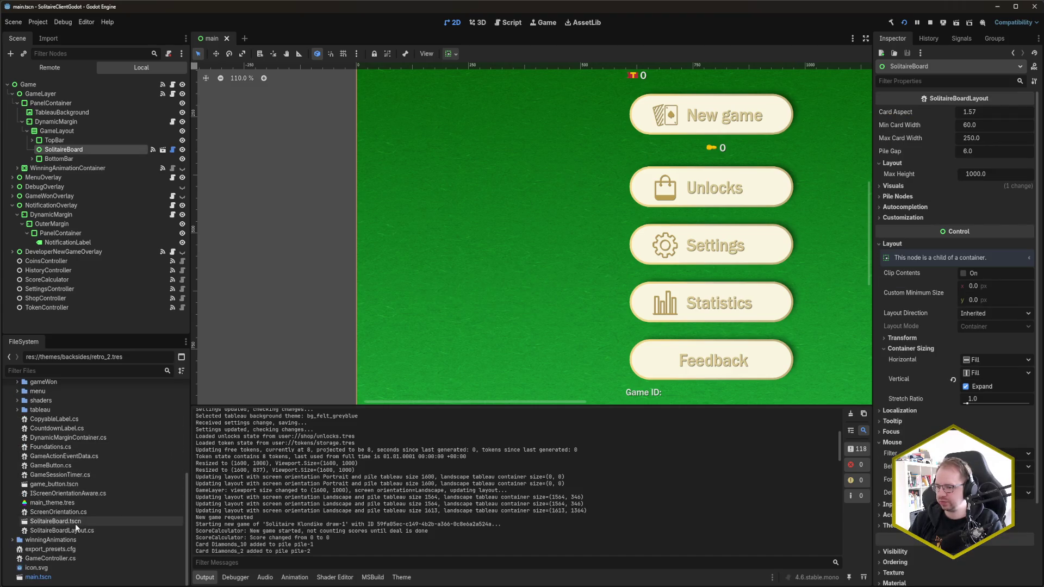
double_click(84, 521)
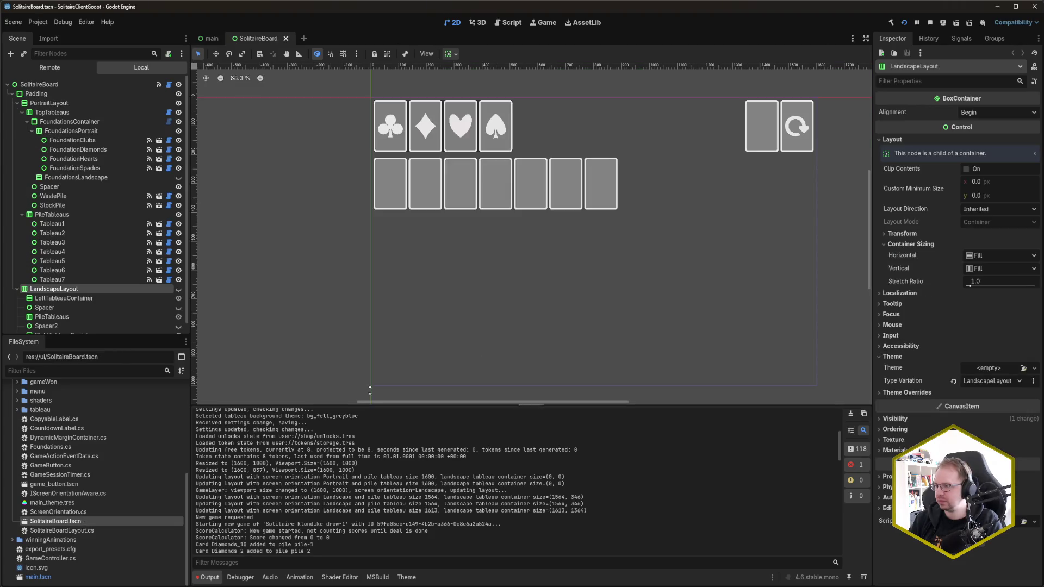
scroll(688, 306, right, 3)
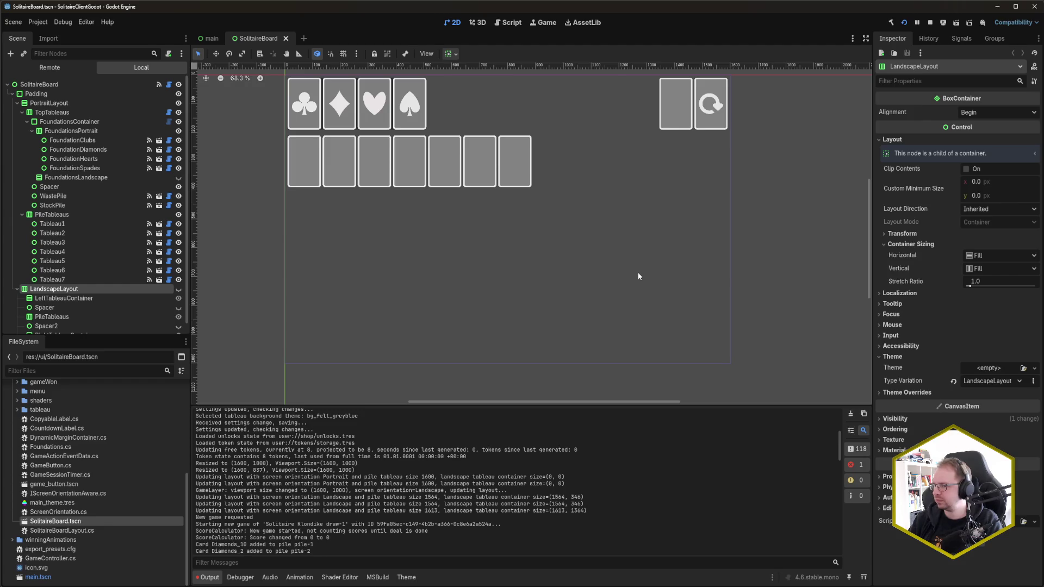
- Select the SolitaireBoard root node, save the scene, and switch to SolitaireBoardLayout.cs in Rider
click(66, 86)
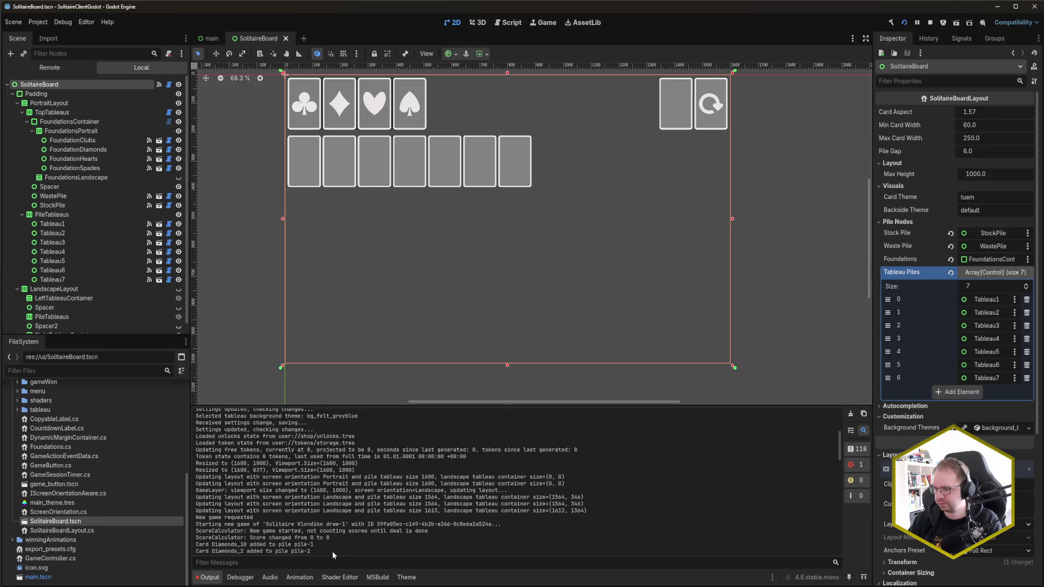
scroll(329, 528, down, 10)
scroll(328, 528, down, 5)
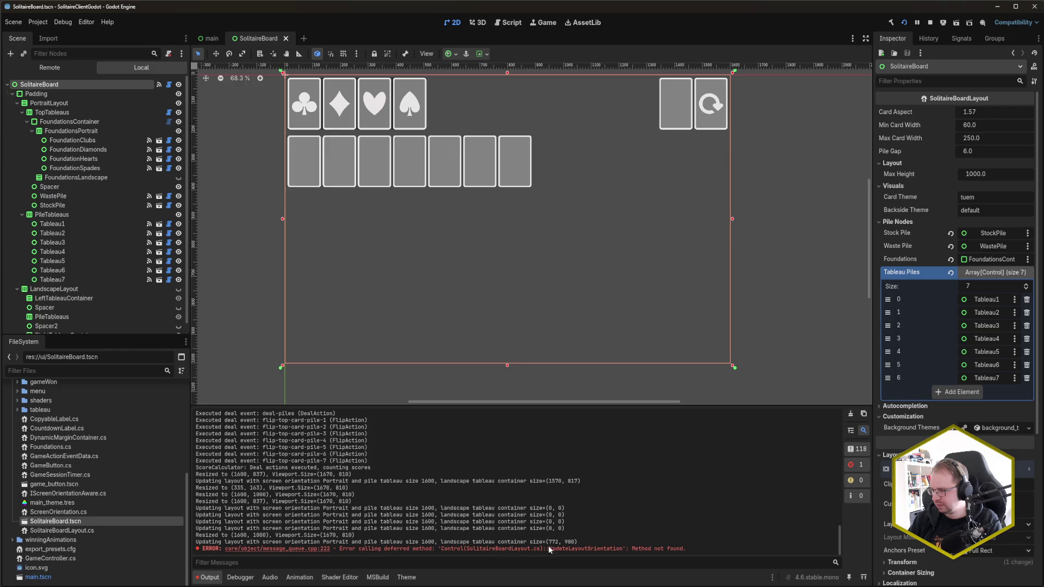
key(ctrl+s)
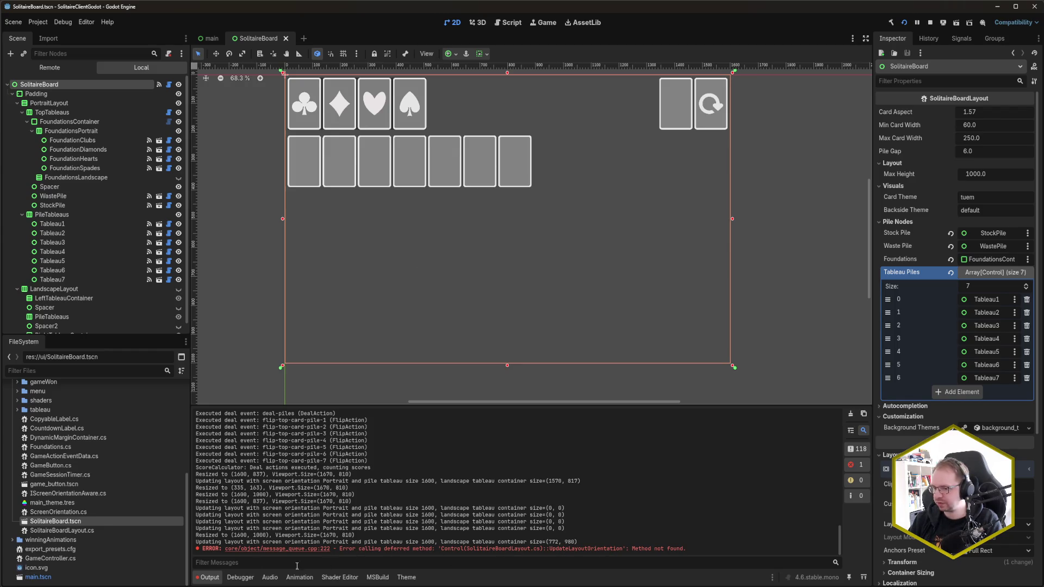
mouse_move(0, 549)
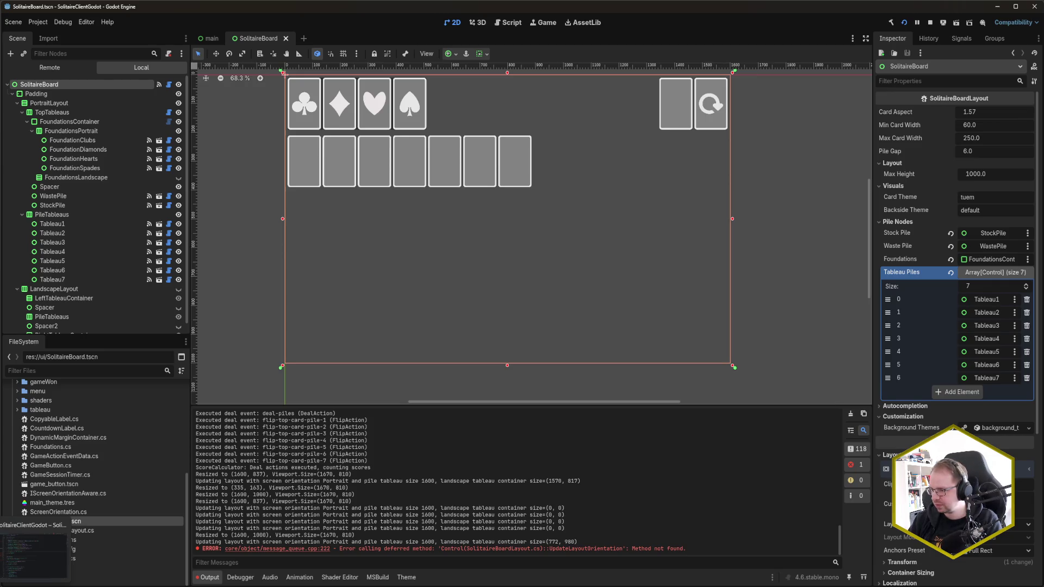
click(35, 559)
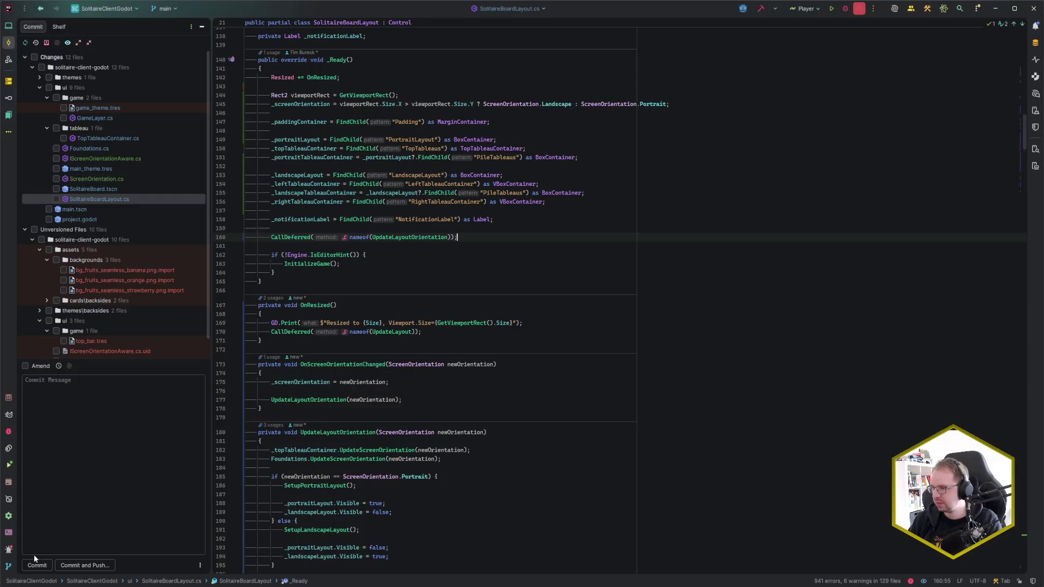
- Remove the newOrientation parameter from the UpdateLayoutOrientation signature on line 180
click(390, 239)
click(341, 433)
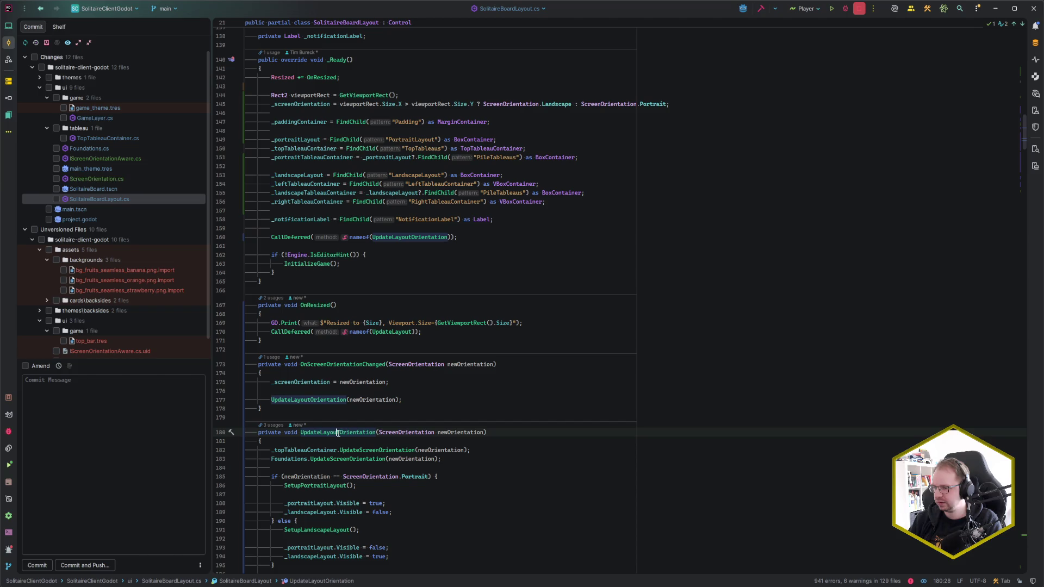
drag(379, 433, 482, 432)
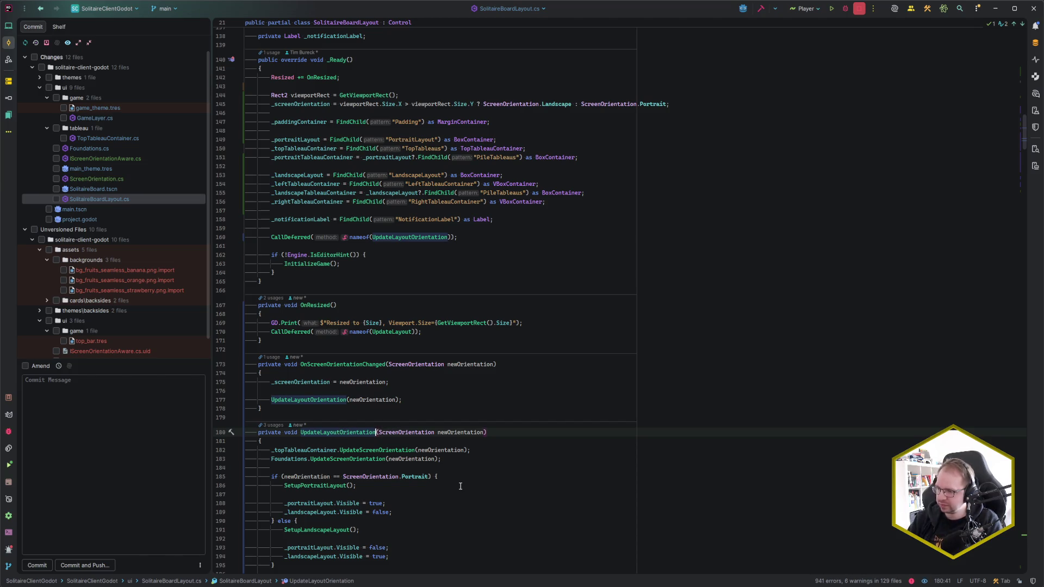
key(shift+Right)
key(BackSpace)
- Replace all three newOrientation usages inside the method with _screenOrientation
click(464, 450)
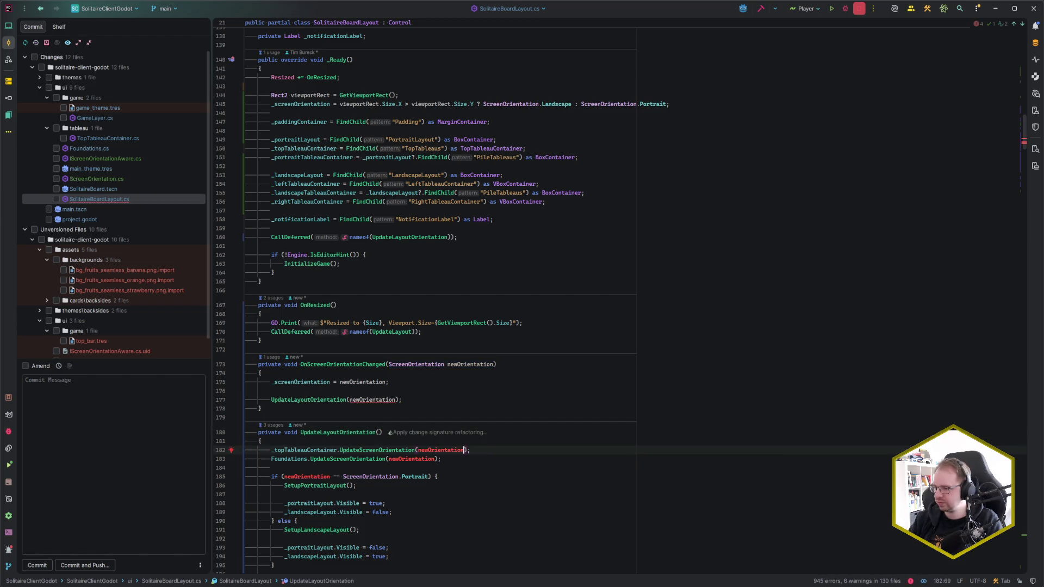
key(alt+j)
key(alt+j)
key(alt+j)
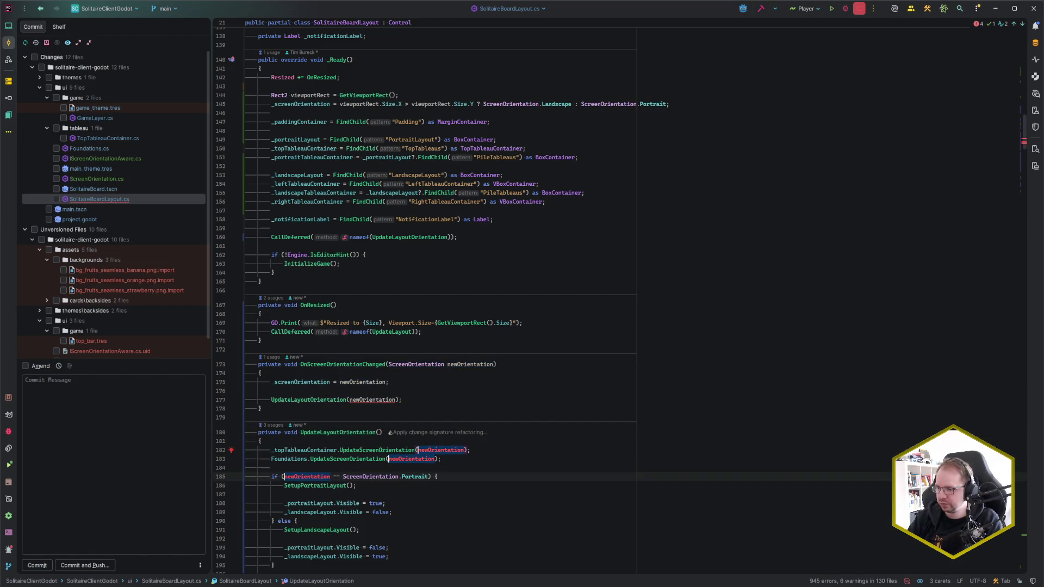
scroll(494, 434, down, 5)
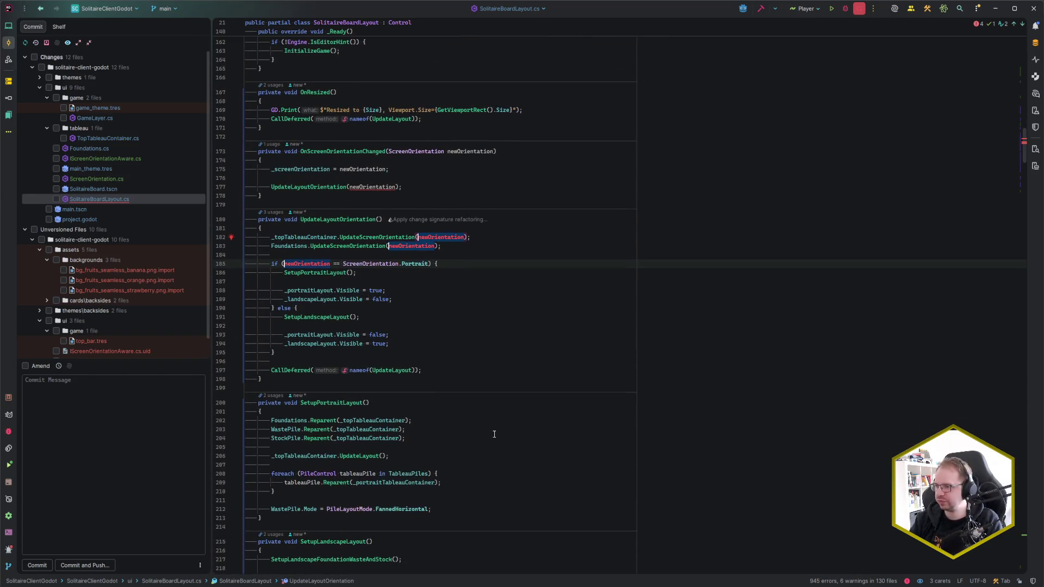
text(_scr)
key(Return)
key(End)
- Remove the newOrientation argument from the UpdateLayoutOrientation call on line 177
double_click(372, 187)
key(Delete)
key(Up)
click(389, 169)
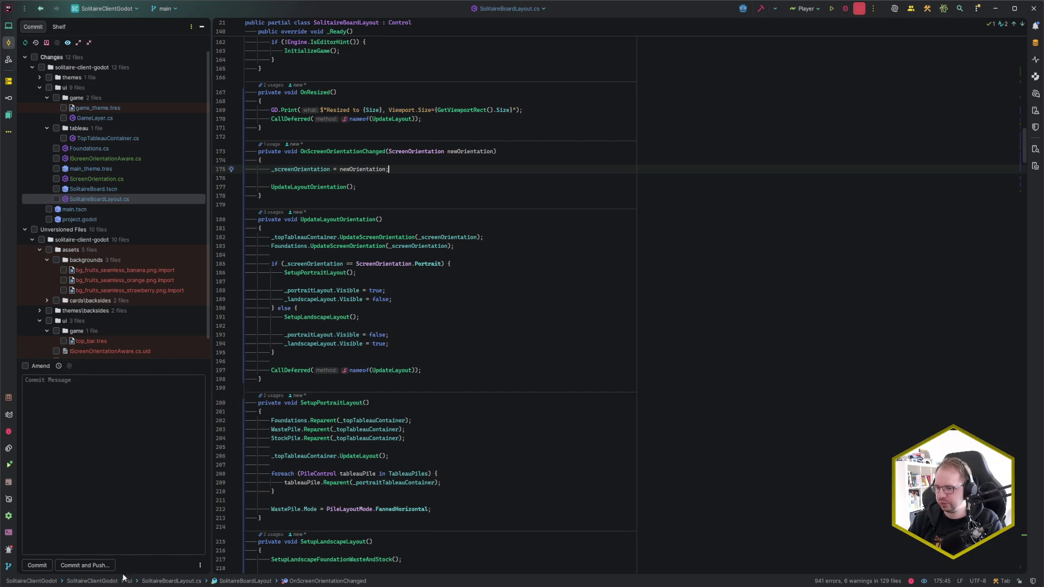
- Run the game to test the change, close it, and return to Godot
key(shift+F10)
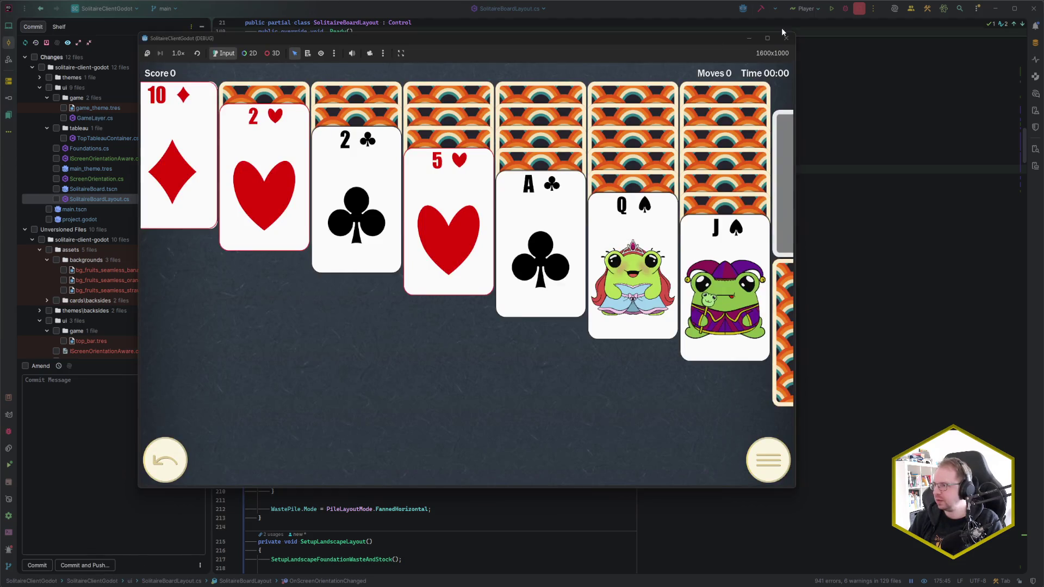
click(786, 37)
key(alt+Tab)
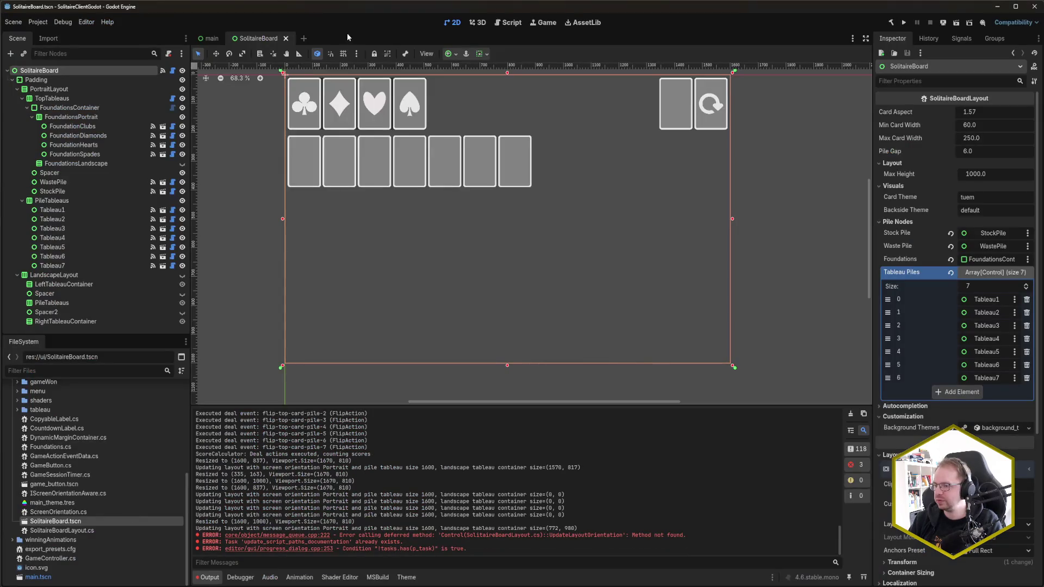
- Reopen SolitaireBoard.tscn, pan the board view, then build and run the game with F5
click(285, 38)
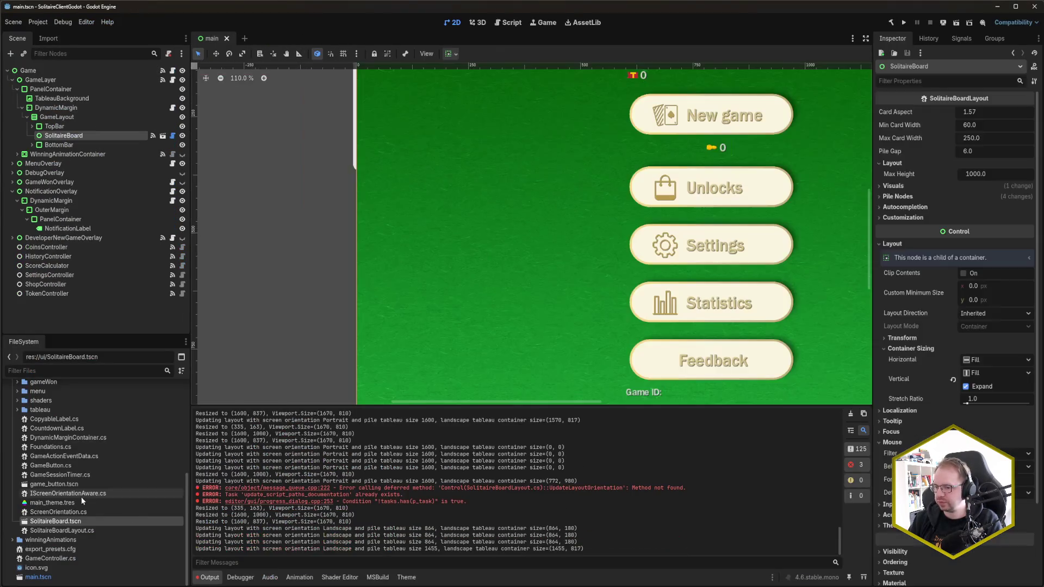
double_click(74, 522)
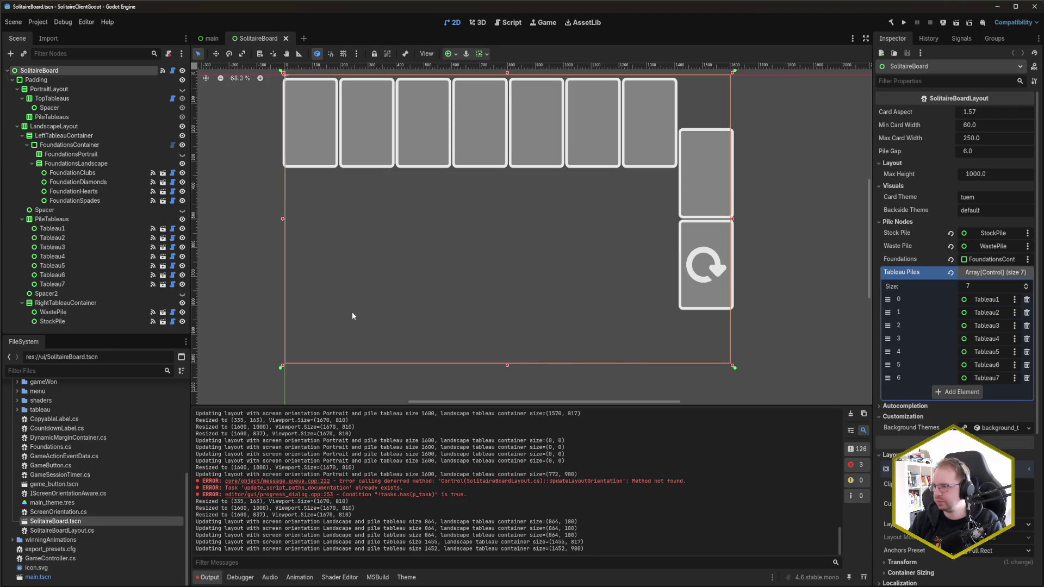
mouse_move(425, 251)
mouse_down()
mouse_move(560, 291)
mouse_move(625, 291)
mouse_move(378, 285)
mouse_move(687, 283)
mouse_move(415, 284)
mouse_move(483, 277)
mouse_move(410, 257)
mouse_up()
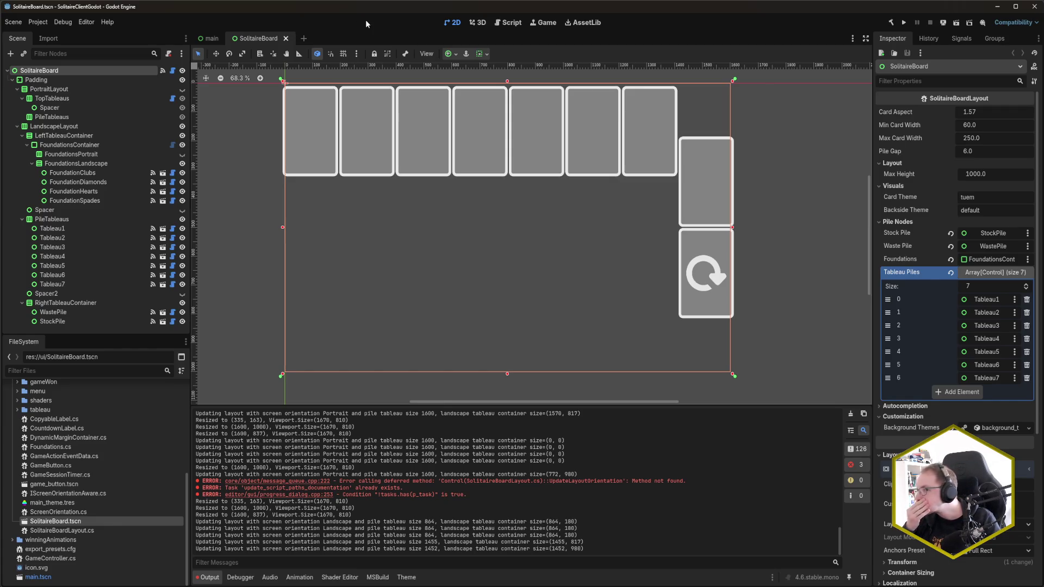
key(F5)
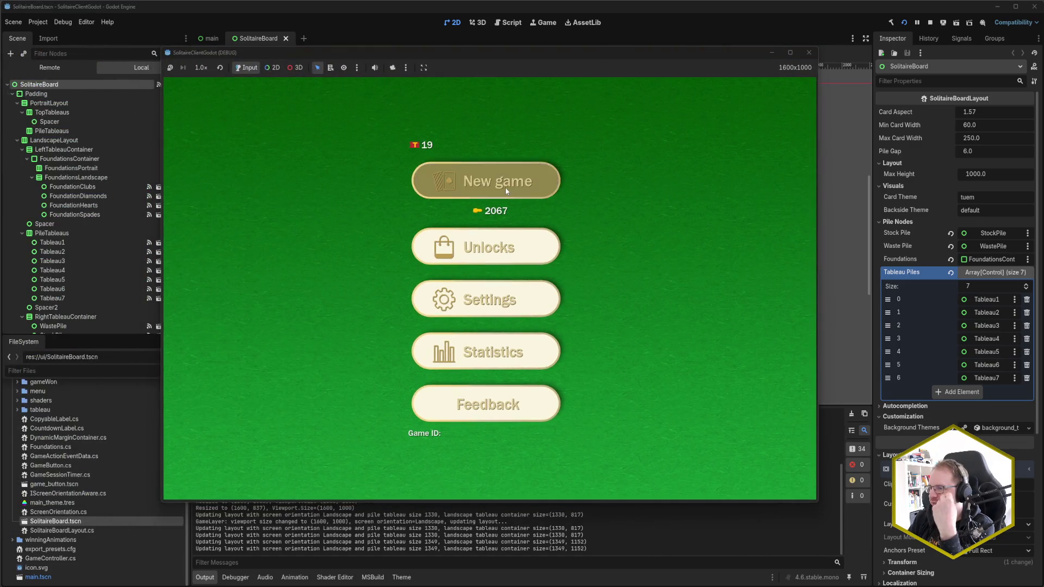
- Deal a new game, widen the game window to test re-layout, then close, rerun and stop it
click(505, 187)
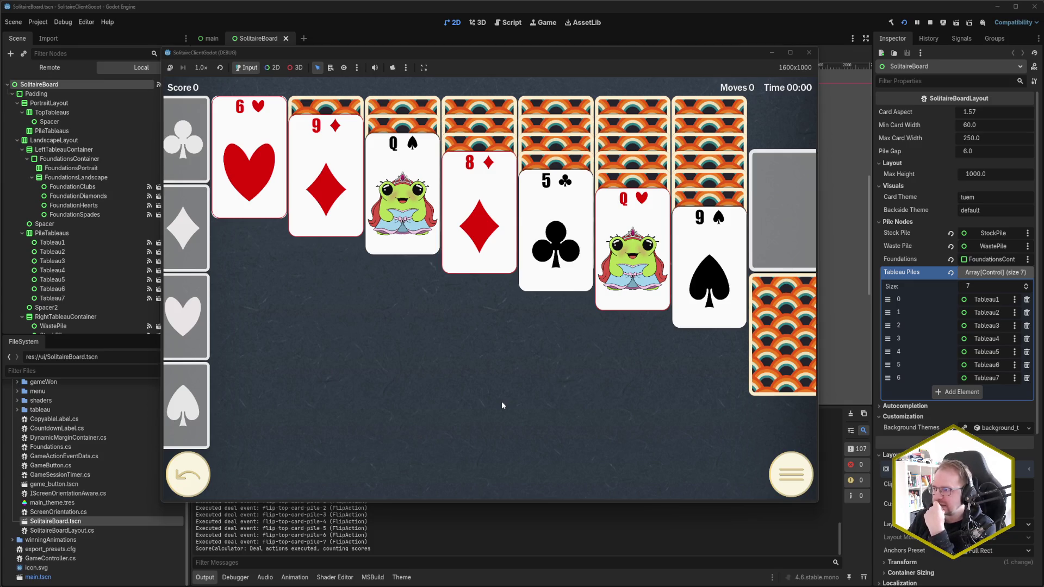
drag(819, 422, 824, 420)
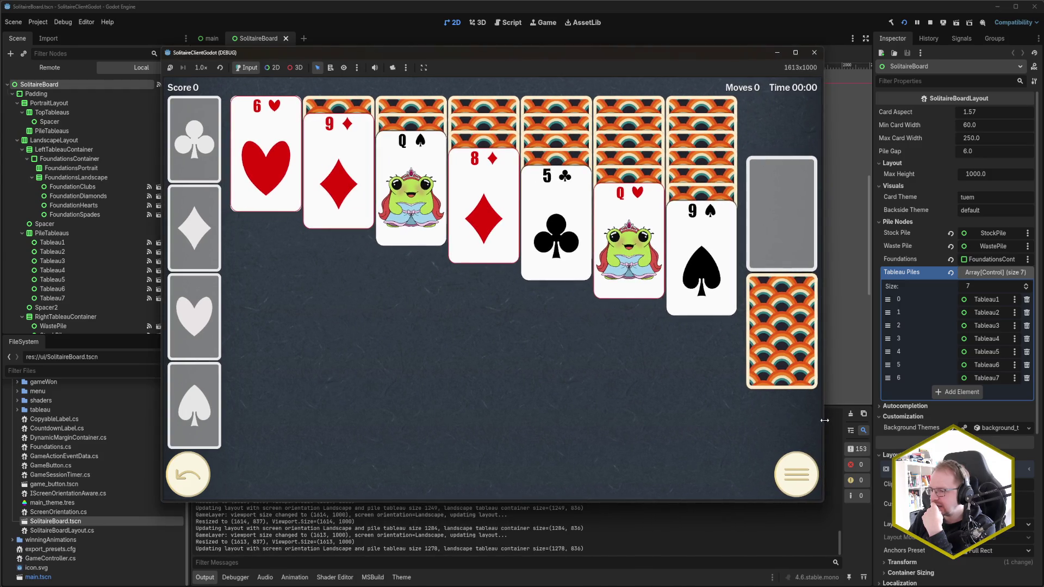
click(814, 57)
key(F5)
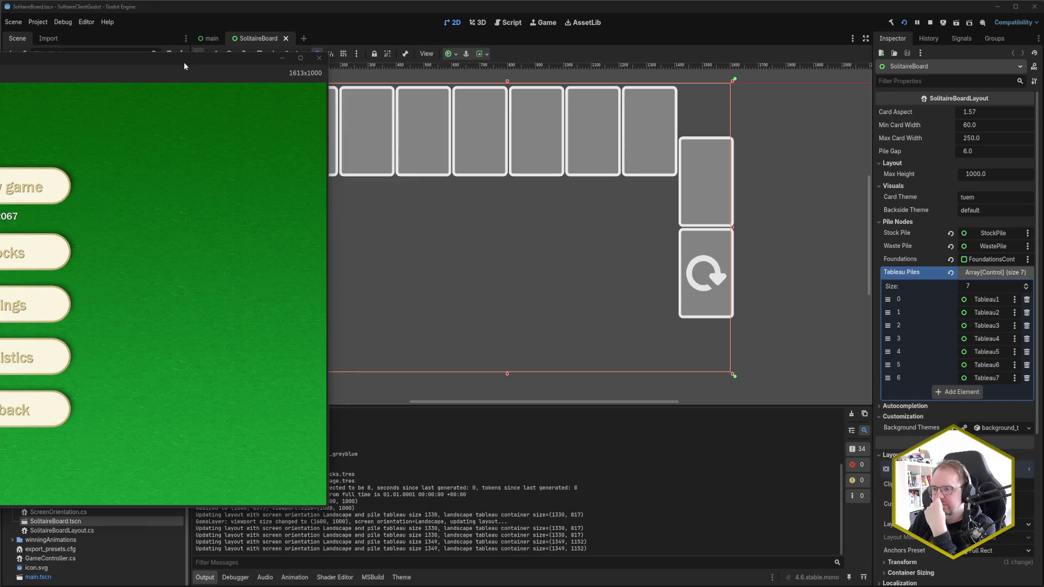
key(F8)
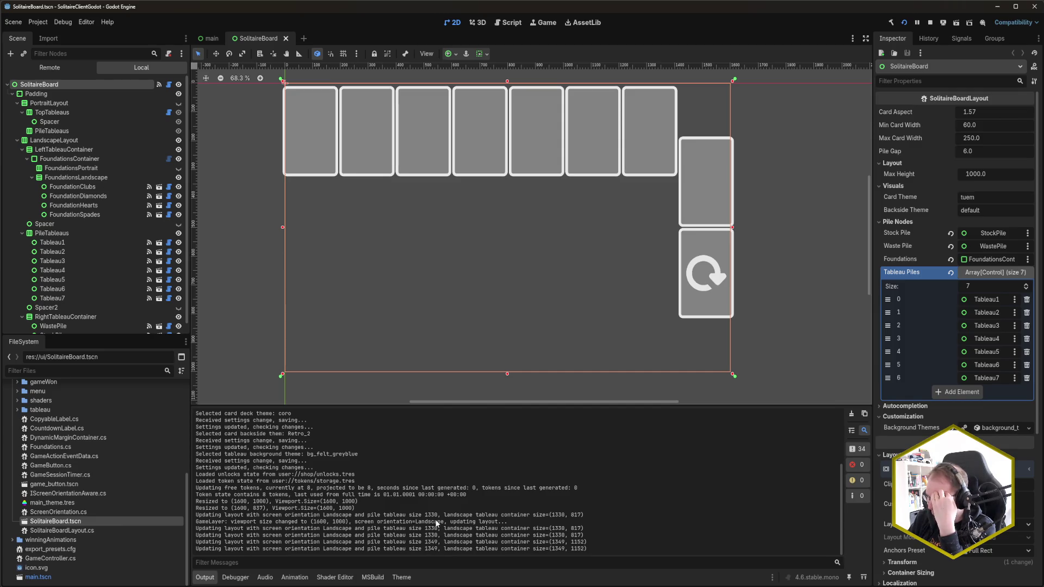
- Start a new game, resize its window between 1600 and 1620 px, then close it
scroll(436, 524, up, 3)
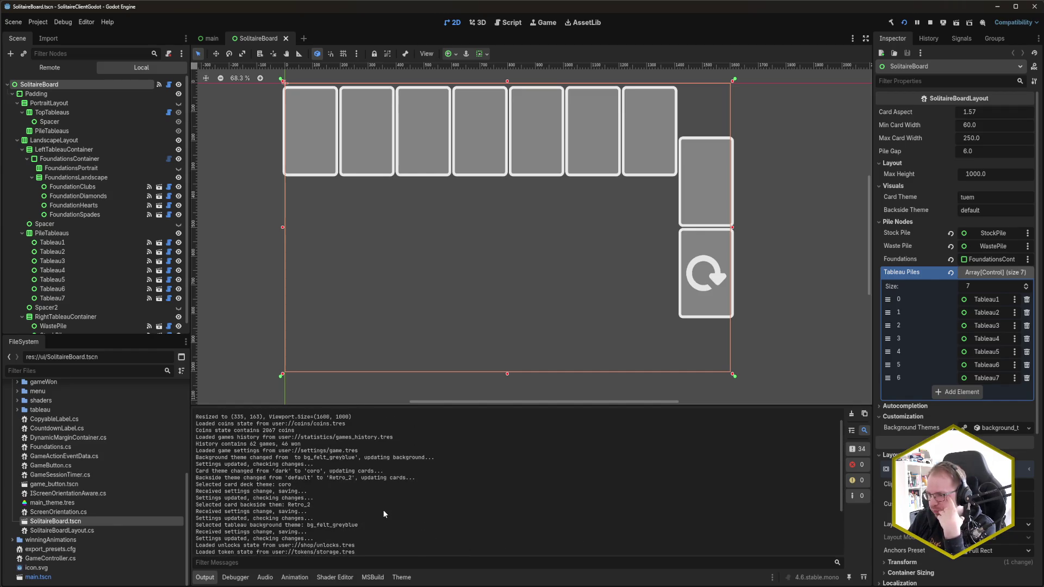
scroll(383, 510, down, 3)
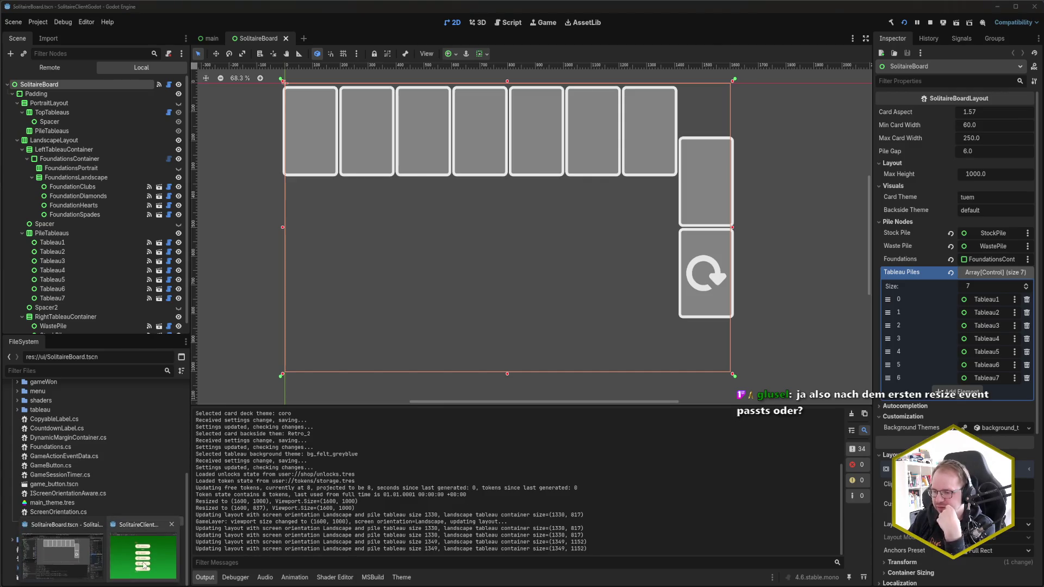
click(143, 561)
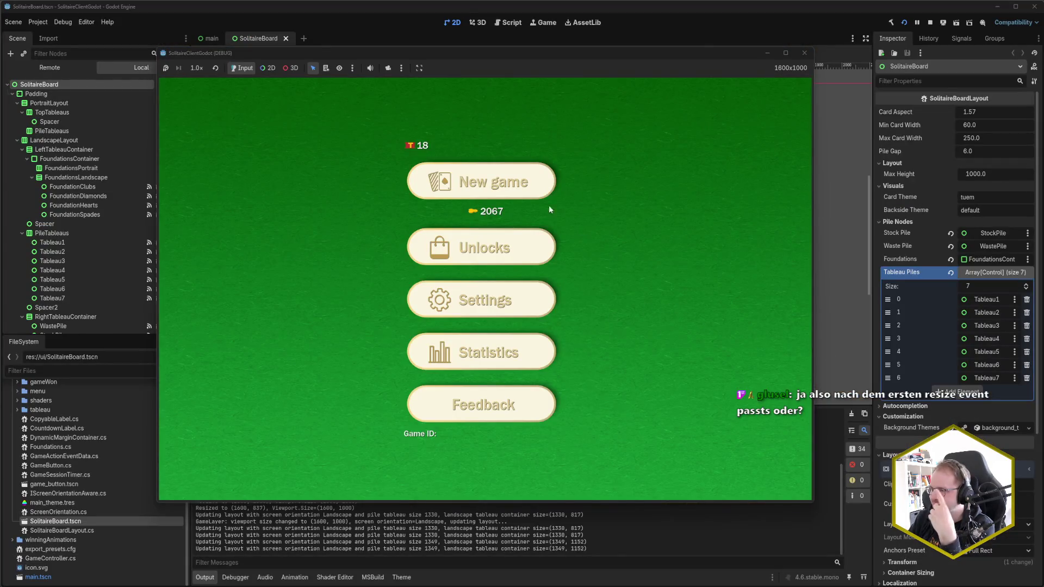
click(548, 194)
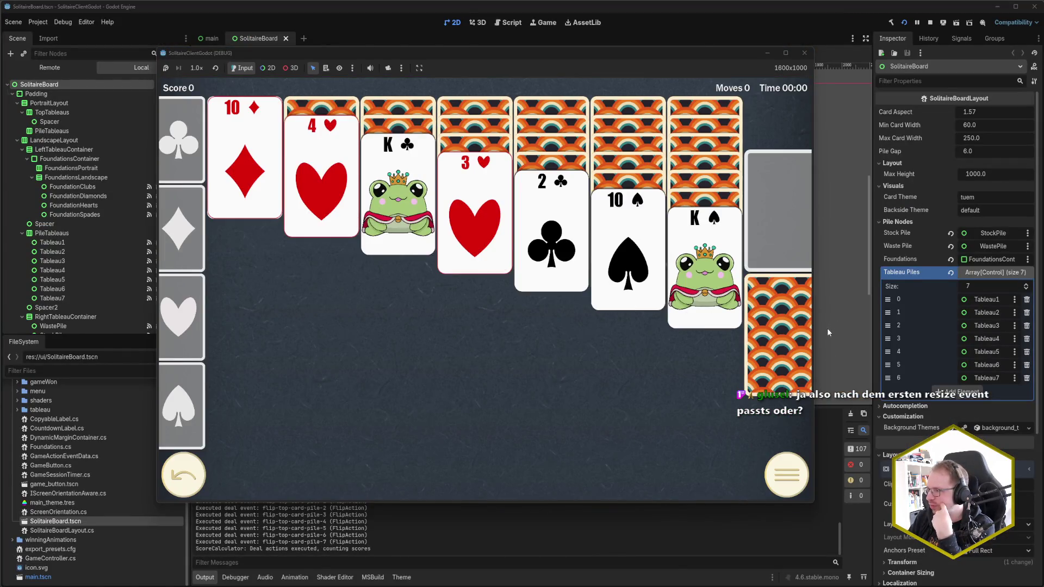
click(815, 334)
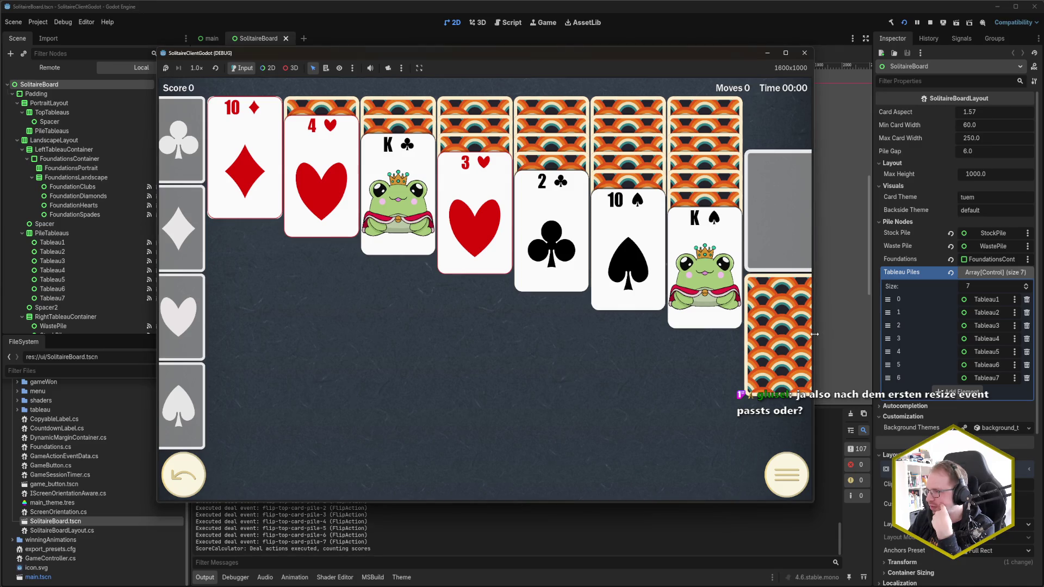
drag(815, 334, 816, 334)
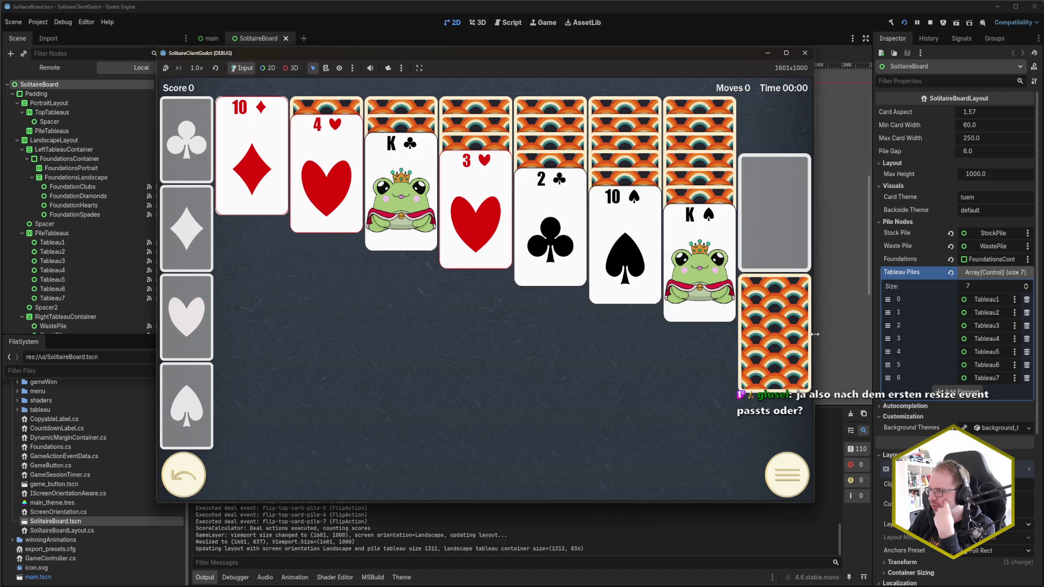
drag(815, 334, 814, 334)
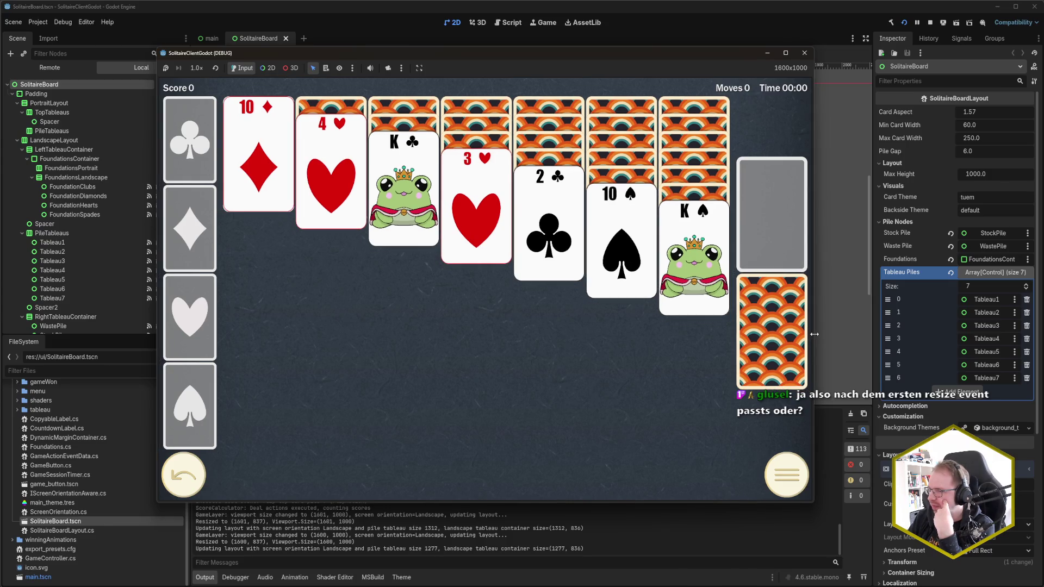
mouse_move(815, 334)
mouse_down()
mouse_move(826, 331)
mouse_move(814, 331)
mouse_up()
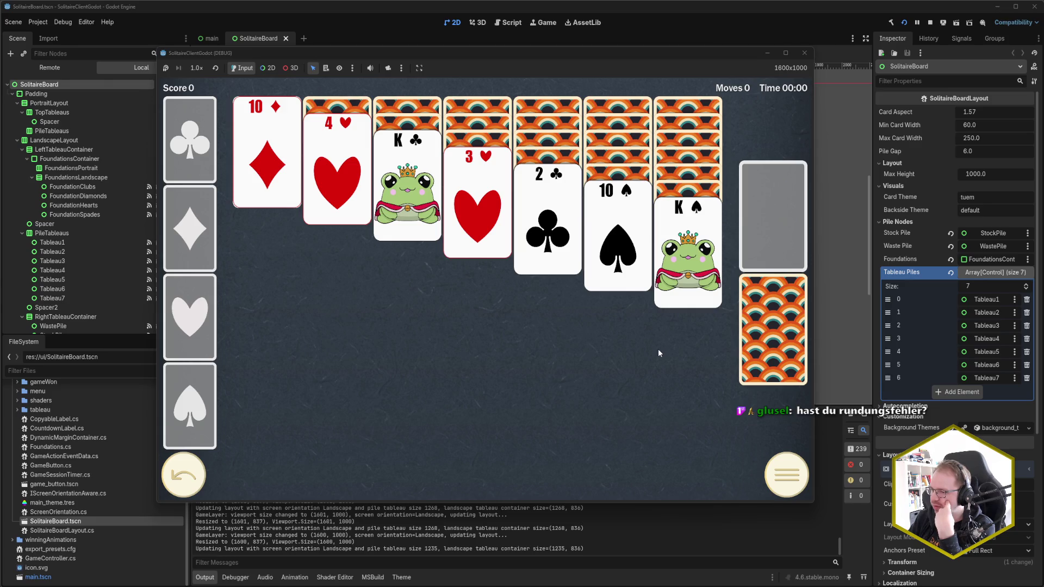
click(804, 53)
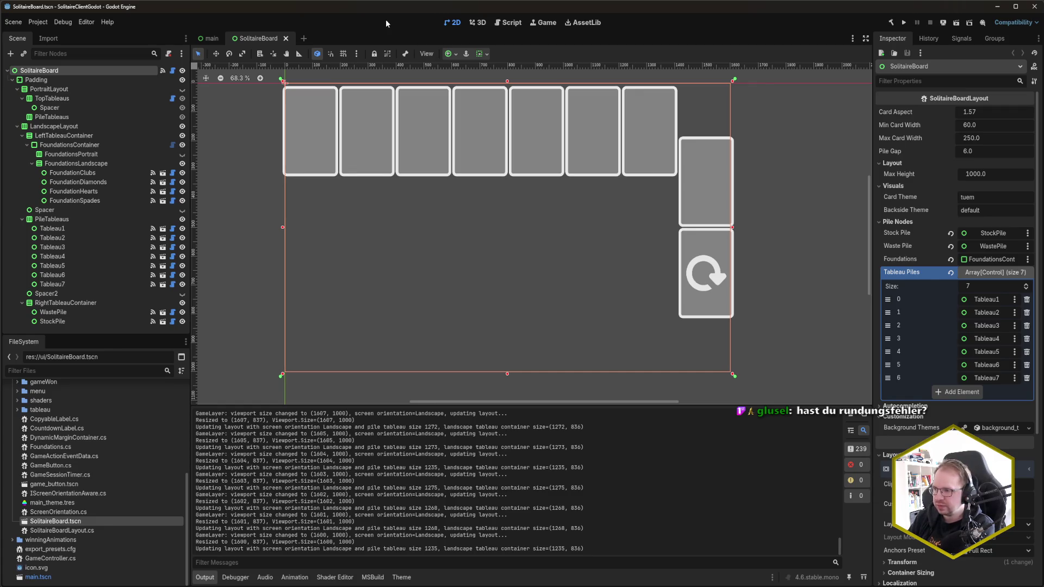
- Rebuild and run the game, move its window to the screen centre, and keep the editor in front
key(F5)
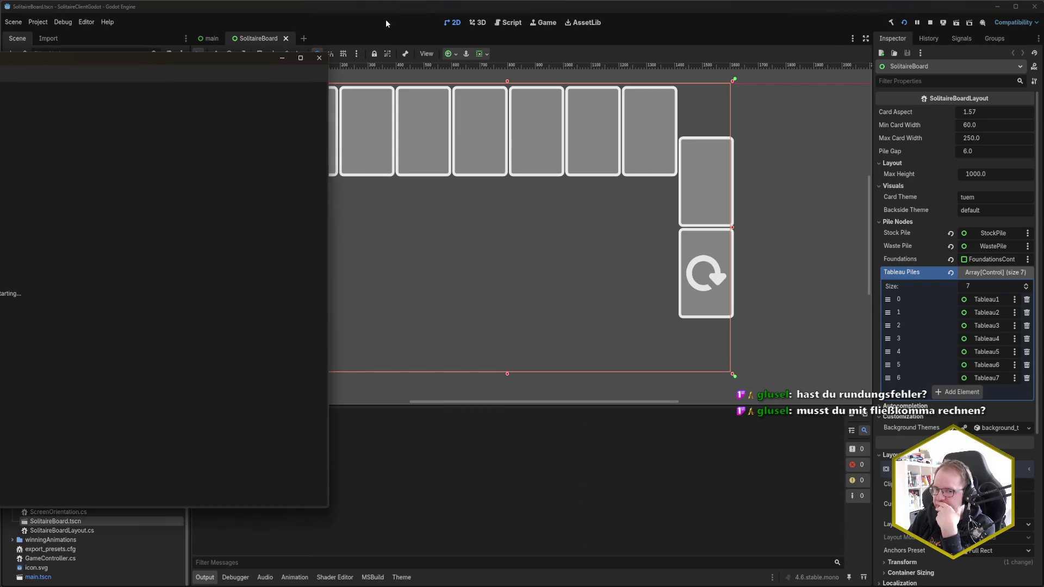
mouse_move(39, 65)
mouse_down()
mouse_move(422, 78)
mouse_move(520, 64)
mouse_up()
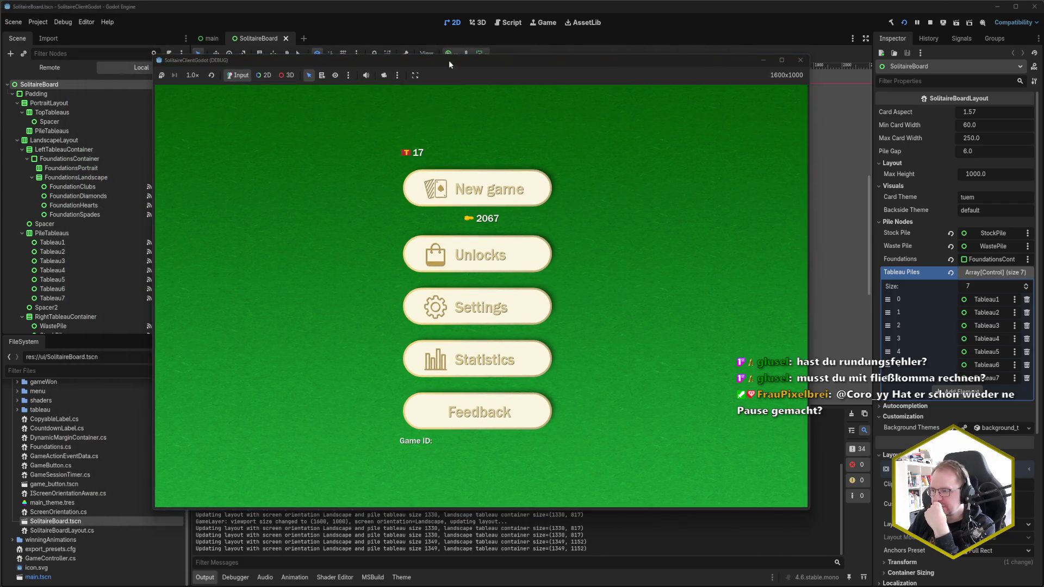
click(419, 13)
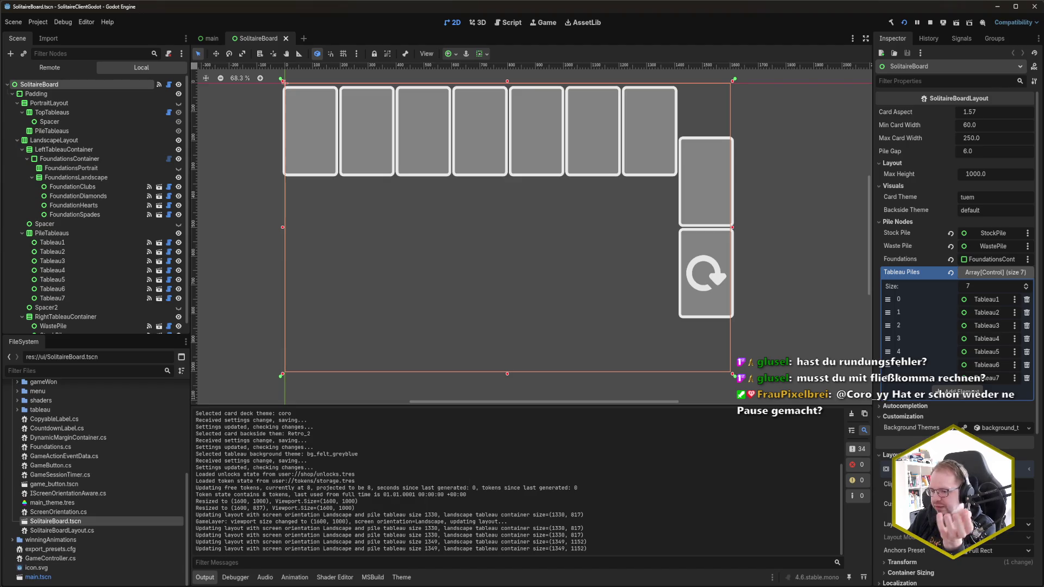
click(140, 573)
click(512, 11)
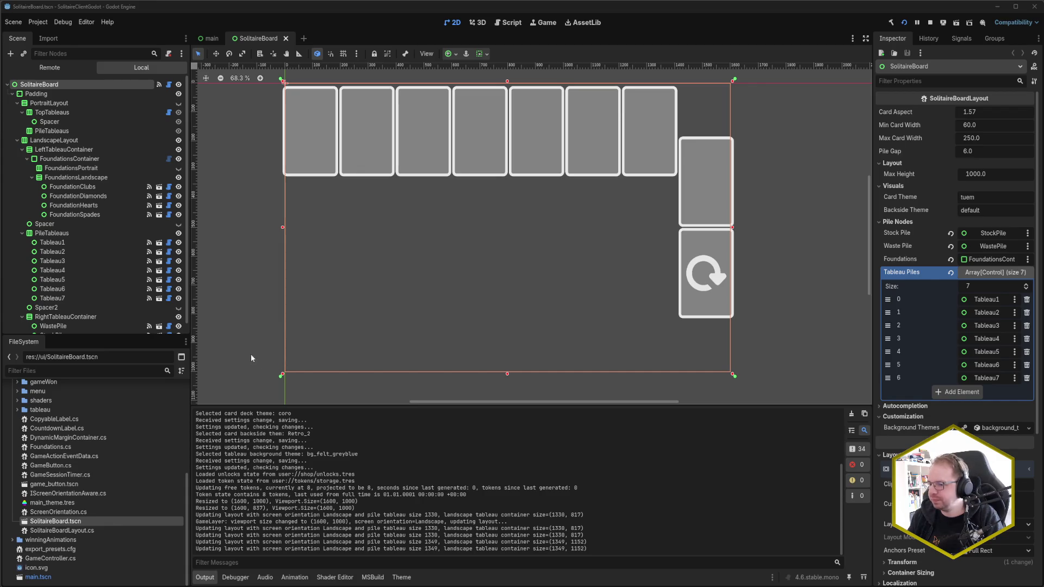
- Switch from Godot to the browser showing the Codecks card 'Reward tokens on top results'
click(30, 547)
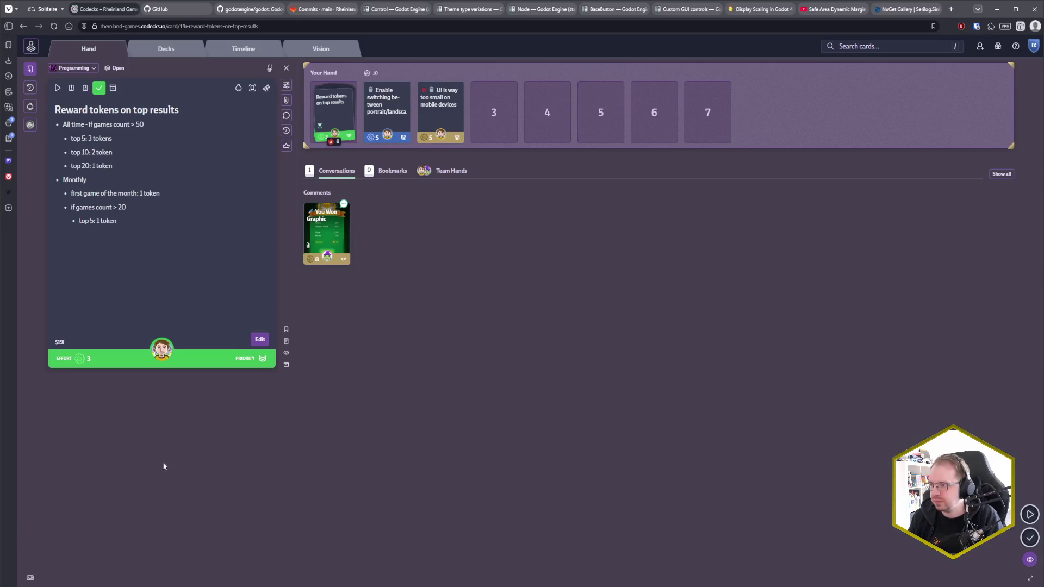
- Search Startpage for 'godot containers that don't resize based on childrens size' and open the Reddit result in a background tab
click(951, 9)
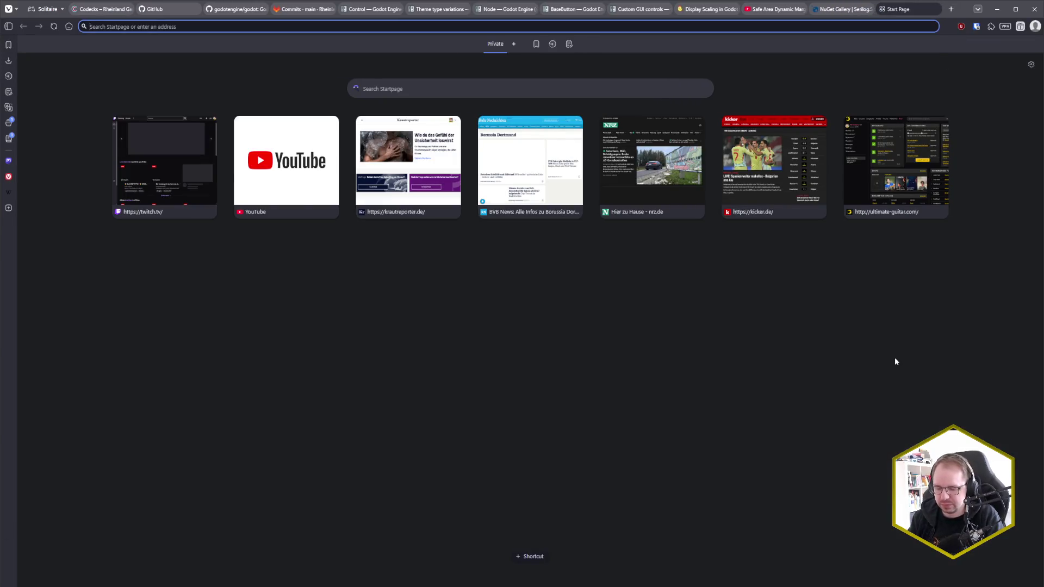
text(godot containers that don't resize)
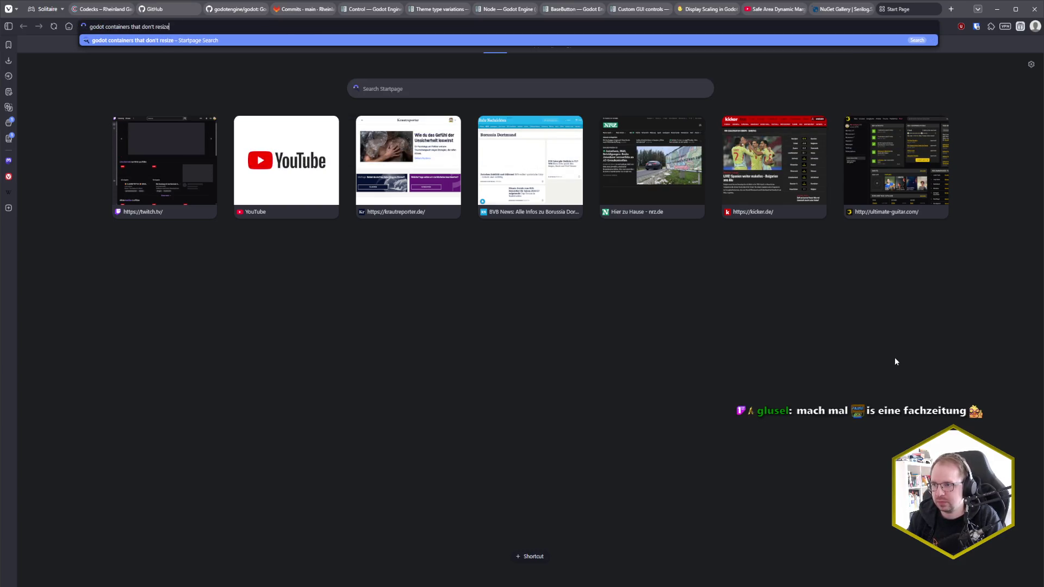
text( when c)
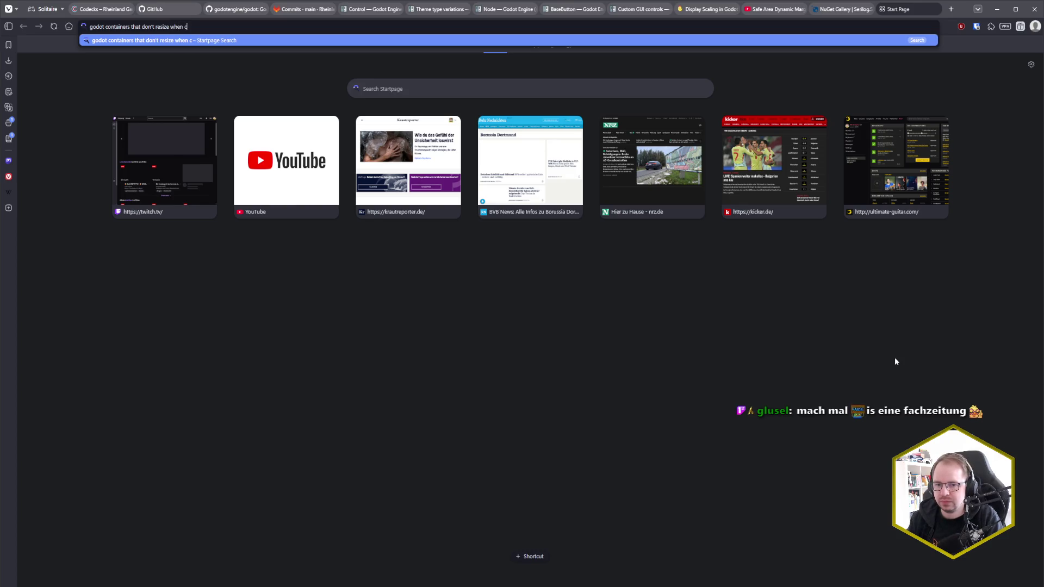
text(hildren)
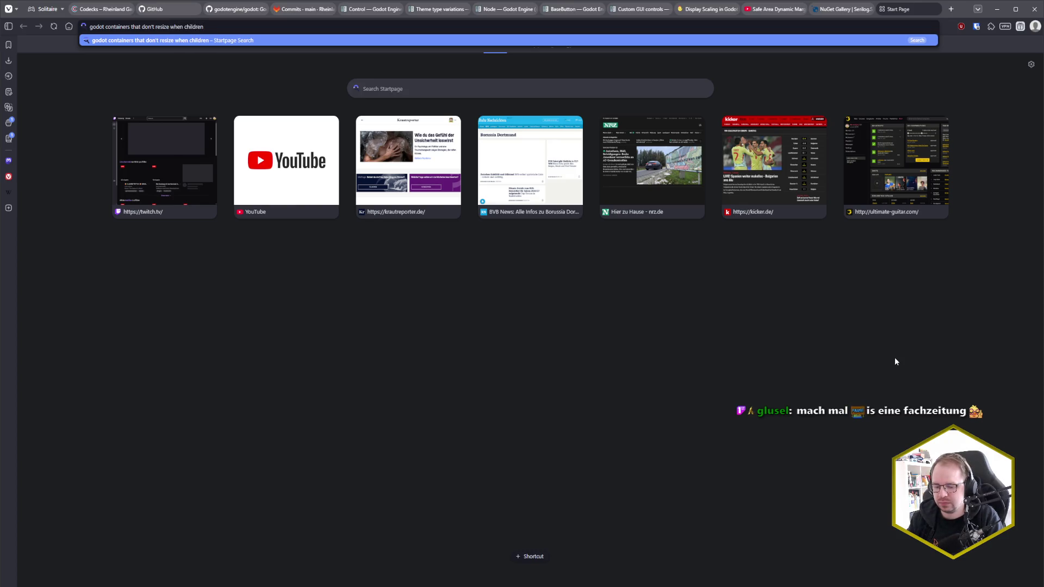
key(ctrl+BackSpace)
key(ctrl+BackSpace)
text(based on childrens si)
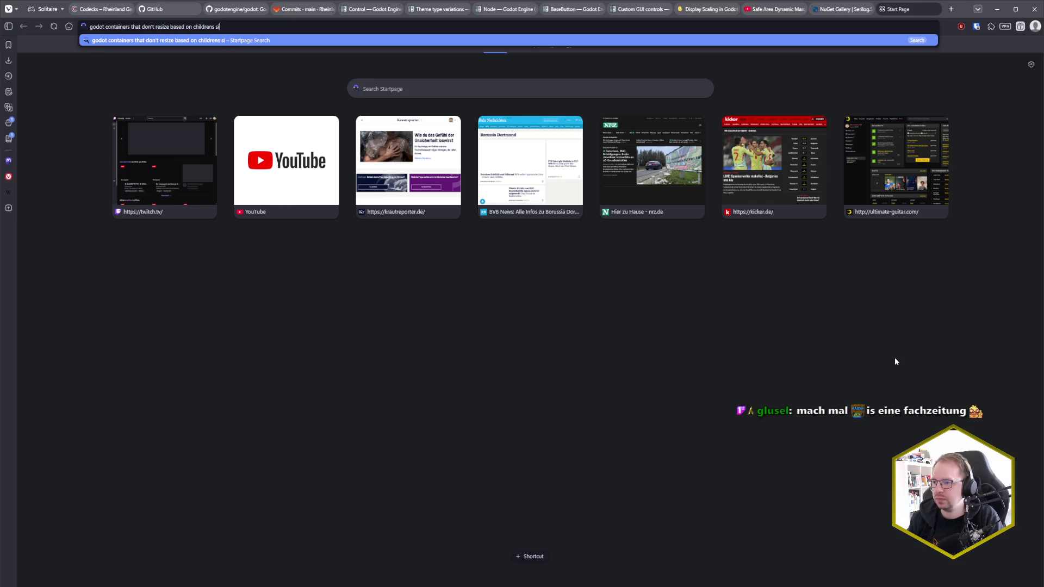
key(Return)
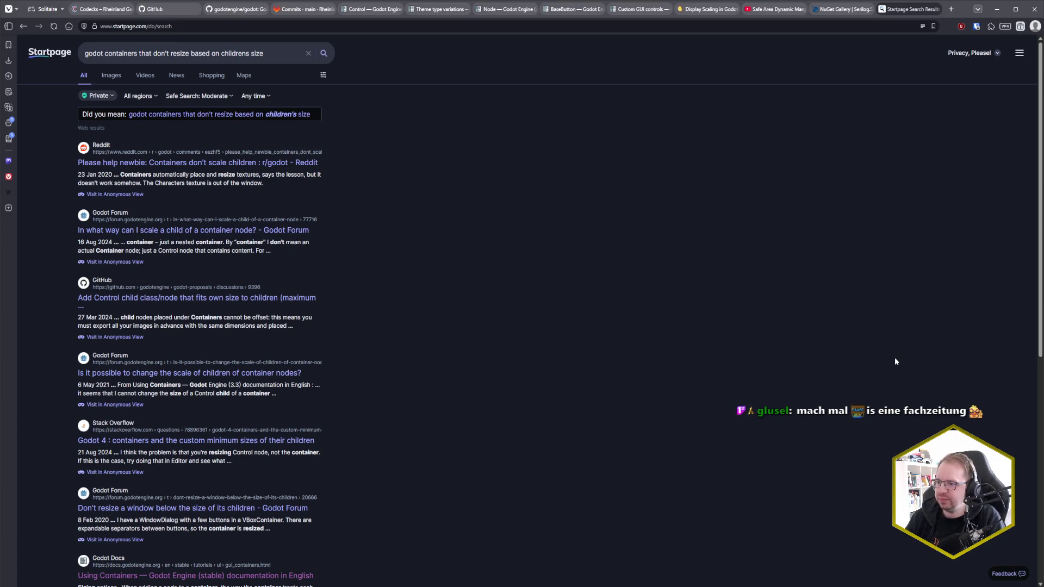
middle_click(239, 162)
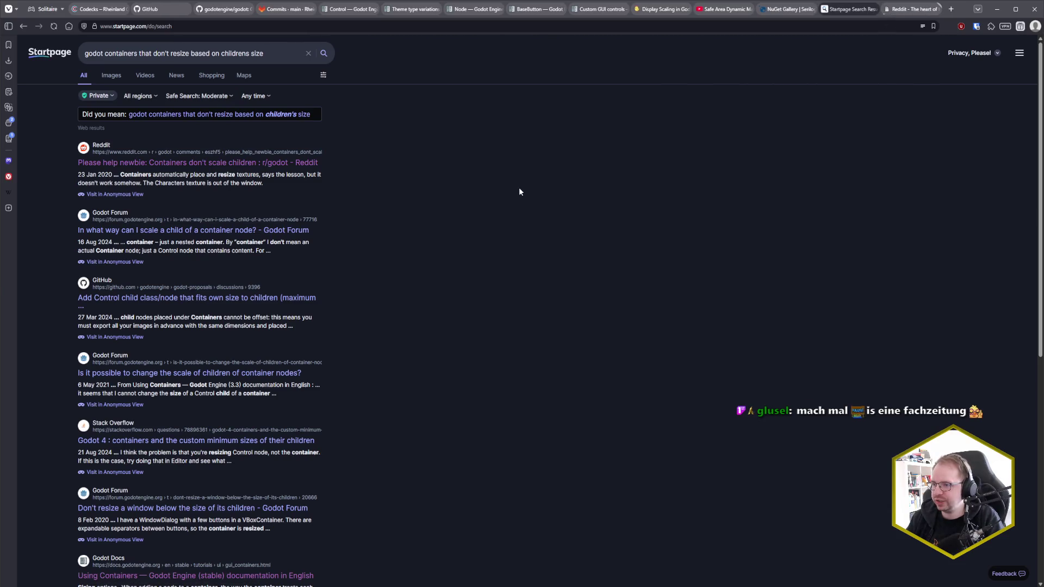
- Read the r/godot 'Containers don't scale children' thread's comments, then close the Reddit tab
key(ctrl+Tab)
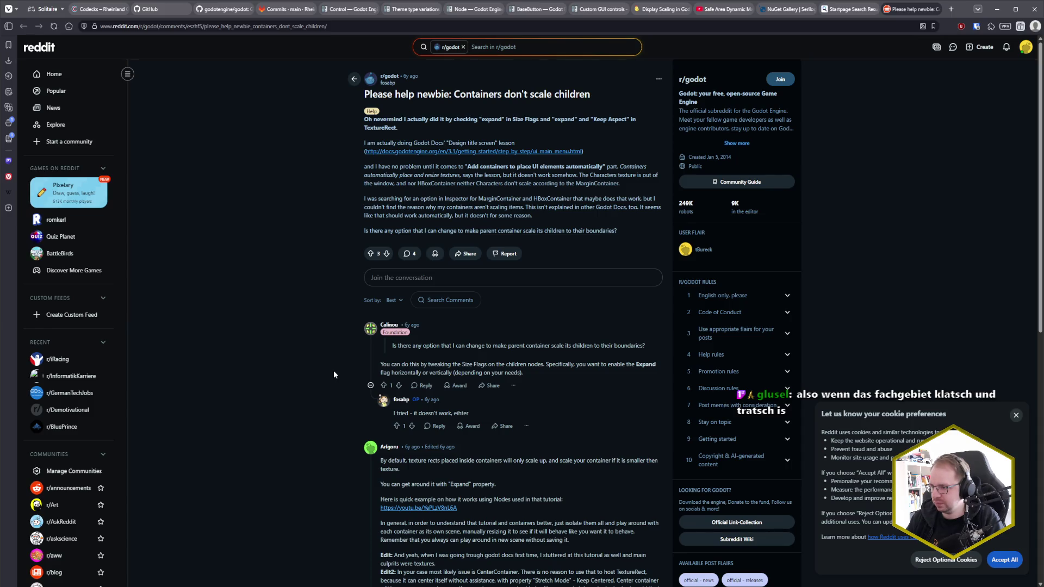
scroll(333, 371, down, 3)
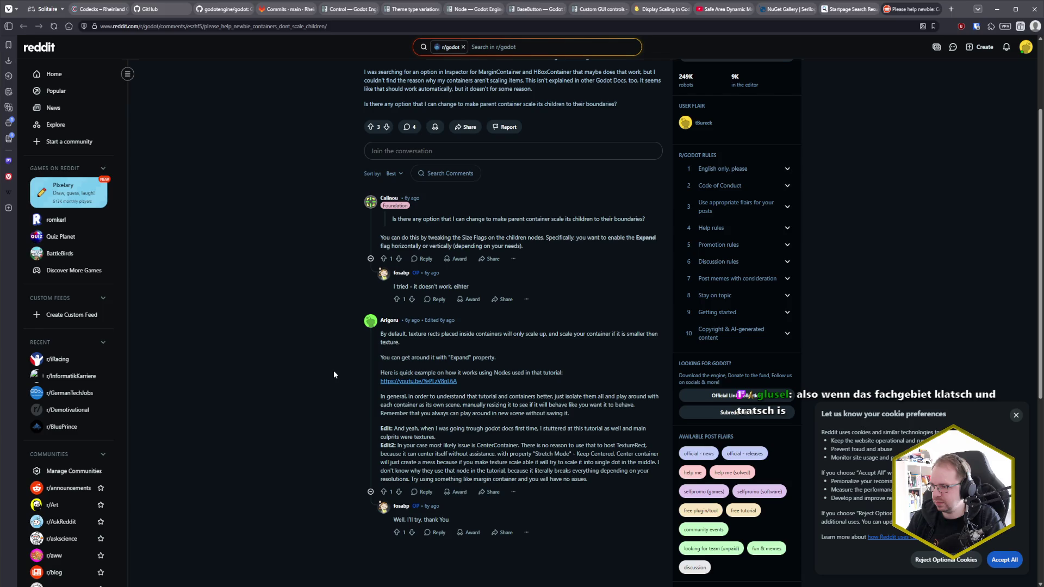
scroll(333, 372, down, 2)
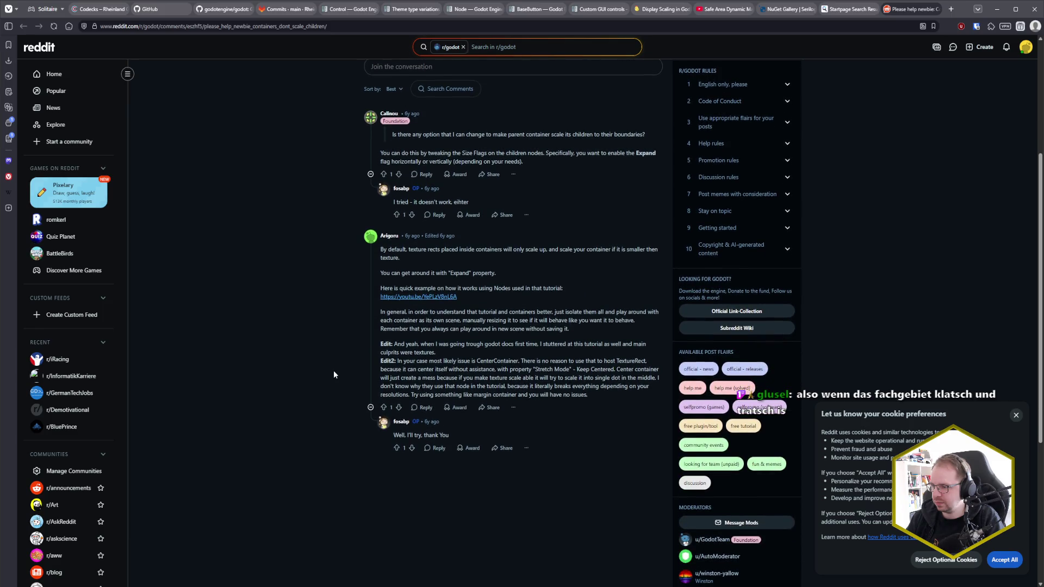
key(ctrl+w)
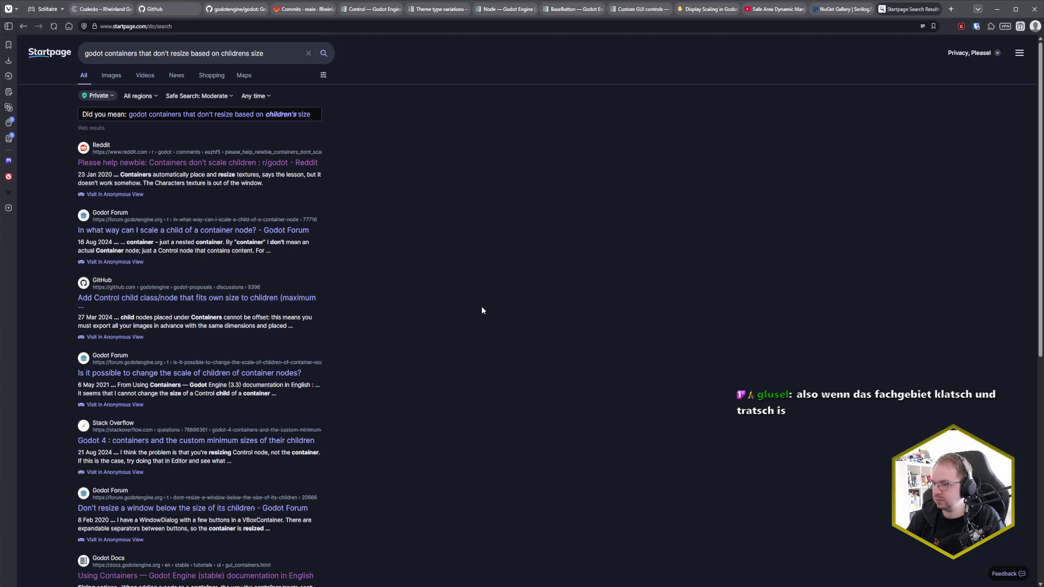
- Open the Stack Overflow question on Godot 4 containers and children's minimum sizes in a new tab
scroll(482, 310, down, 3)
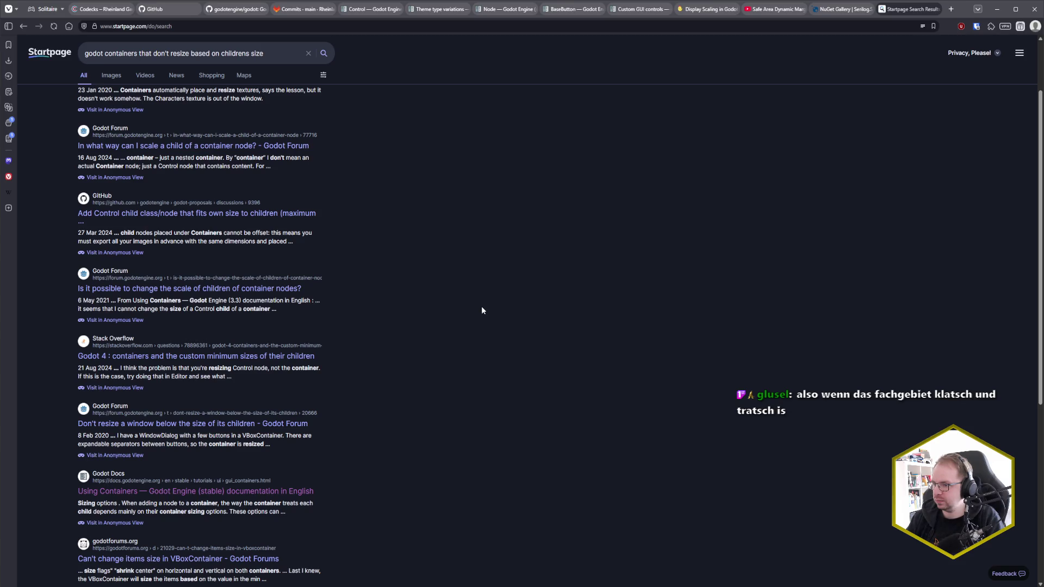
scroll(482, 311, down, 2)
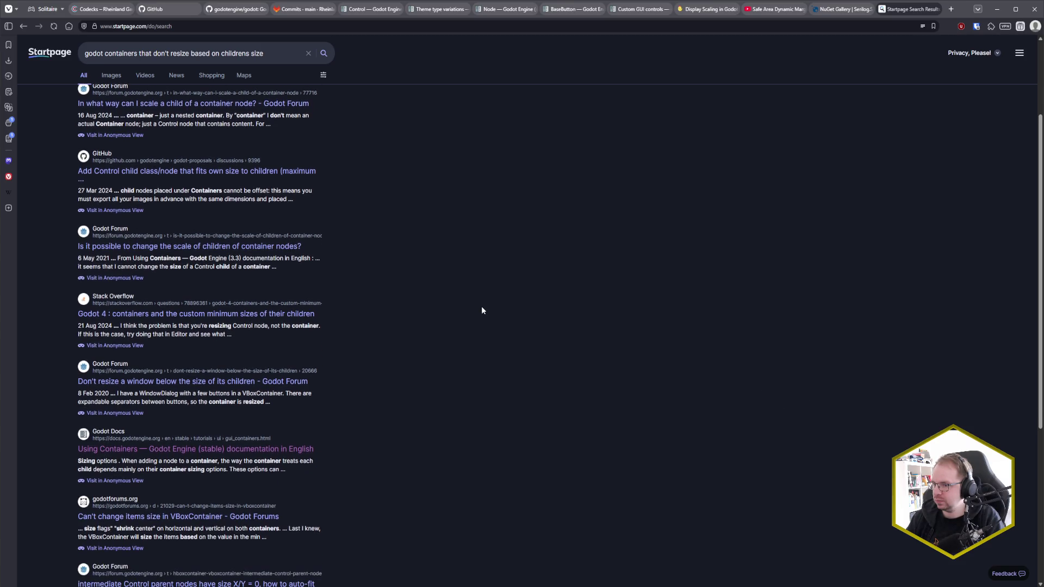
middle_click(278, 314)
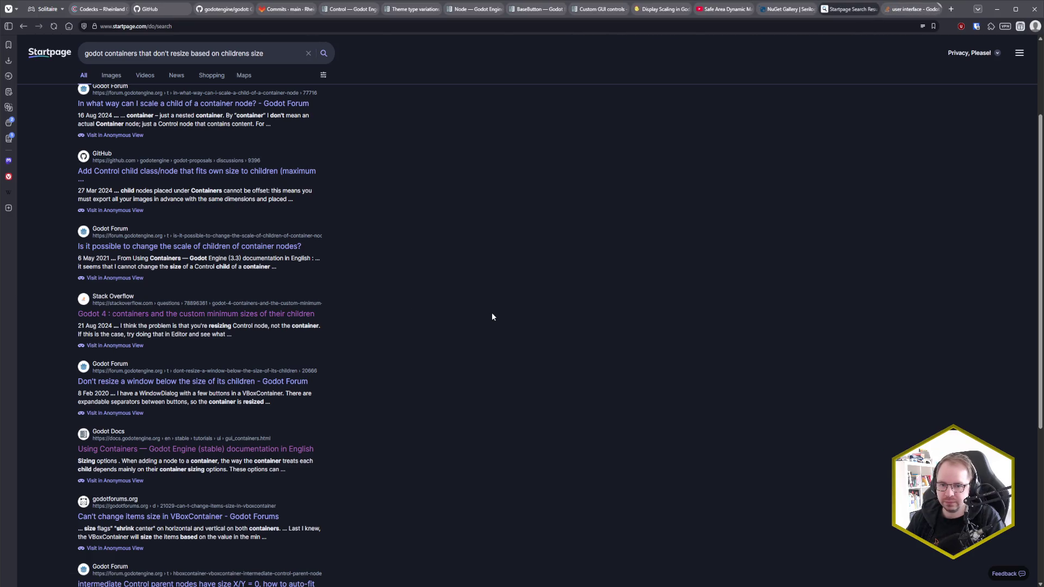
click(913, 9)
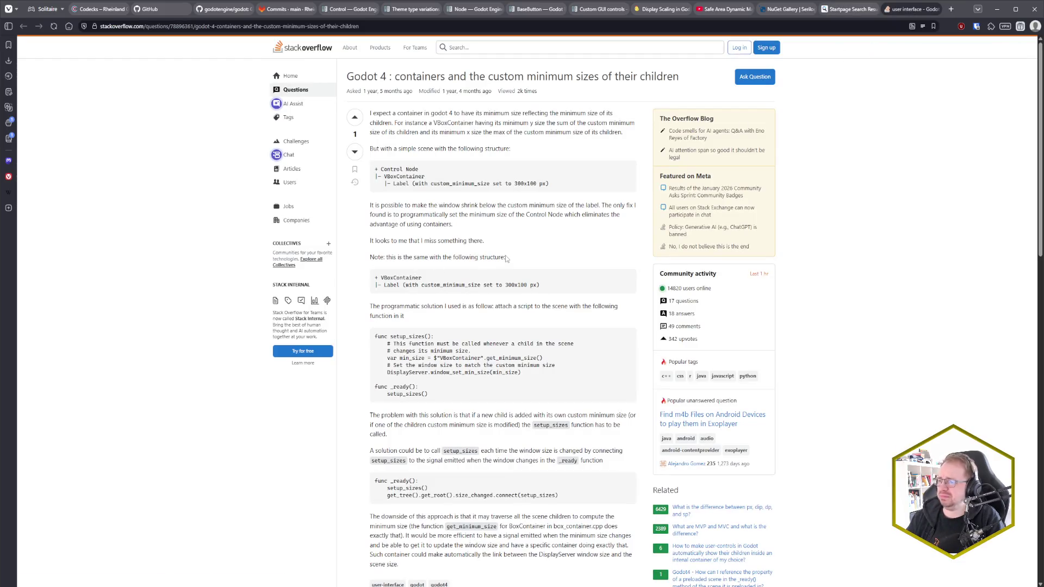
- Read through the Stack Overflow question and its answer, then close that tab
scroll(540, 249, down, 7)
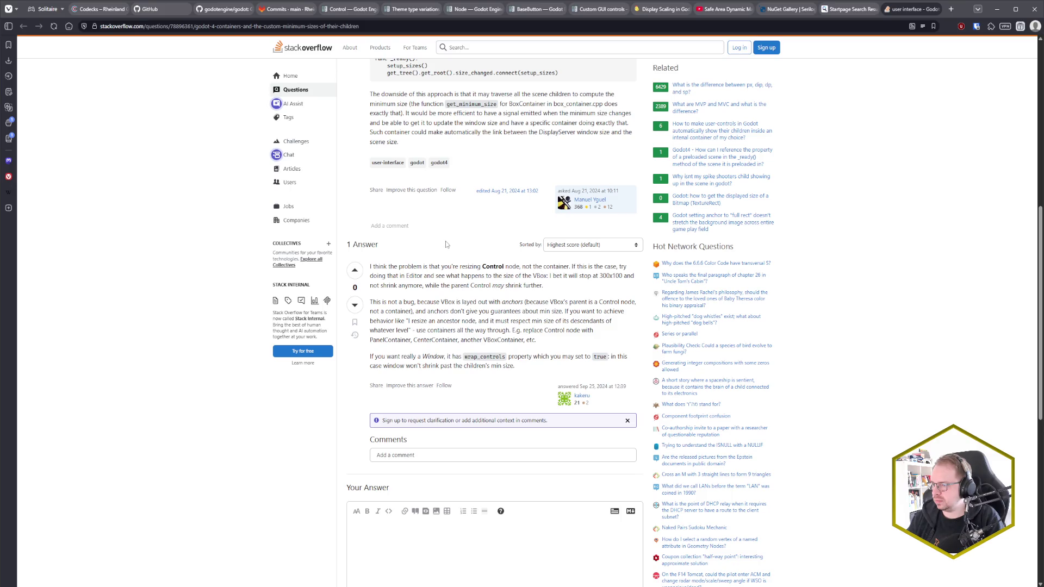
scroll(445, 240, up, 5)
scroll(504, 260, up, 2)
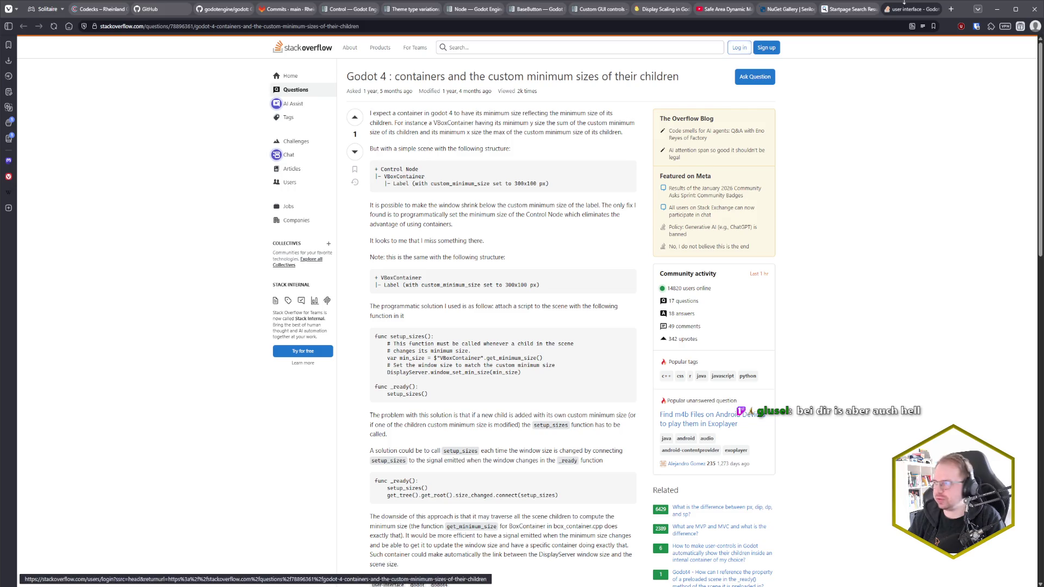
middle_click(907, 12)
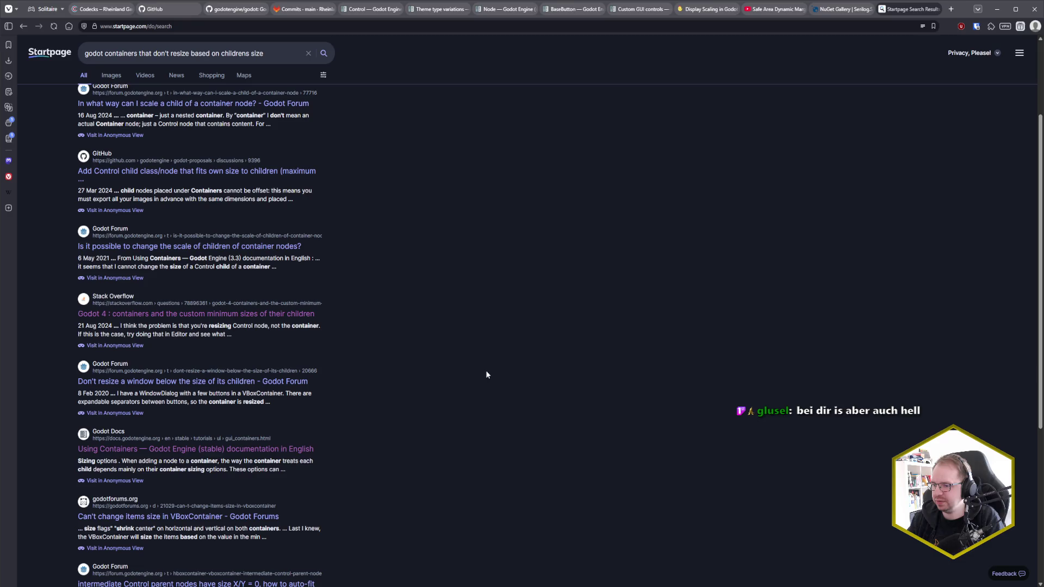
- Bring the running SolitaireClientGodot (DEBUG) window forward from the taskbar
scroll(486, 375, down, 2)
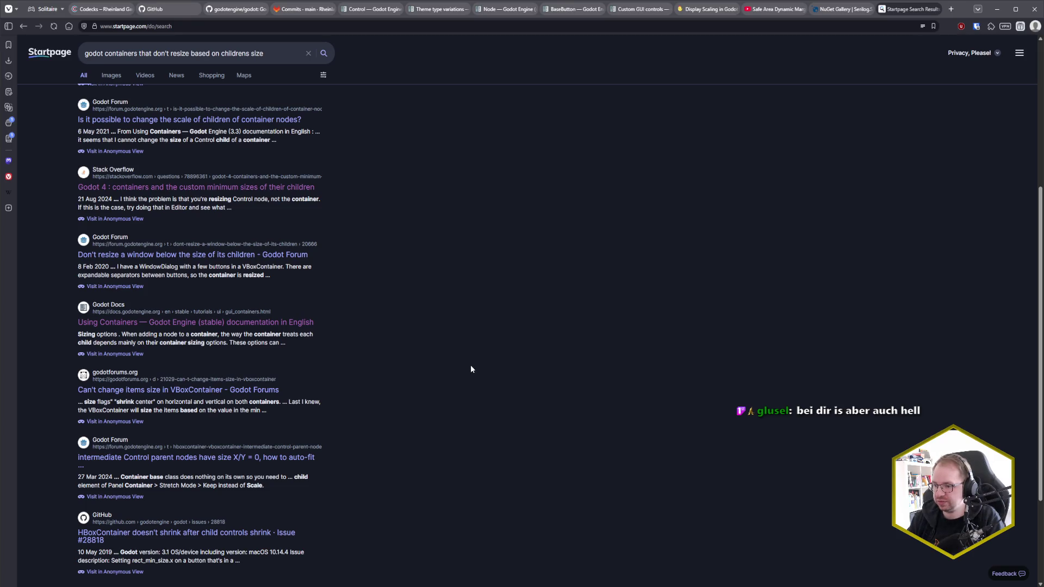
scroll(471, 369, down, 2)
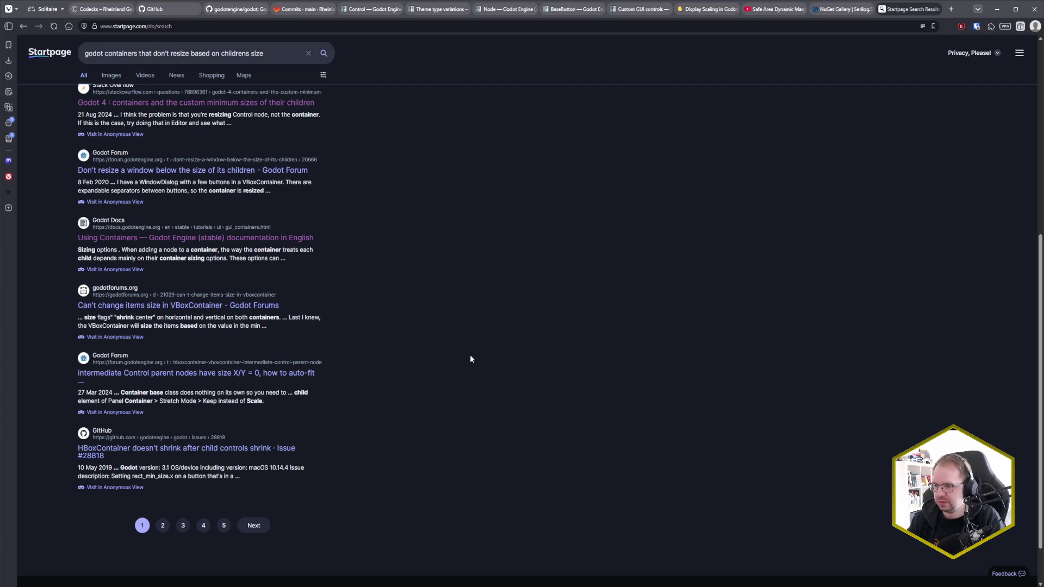
scroll(470, 354, up, 5)
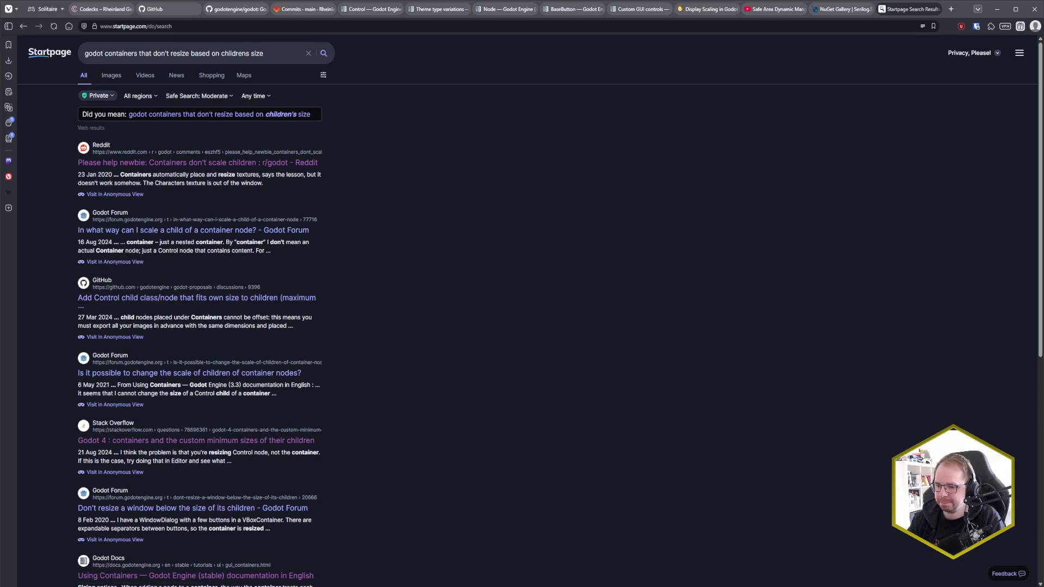
mouse_move(100, 586)
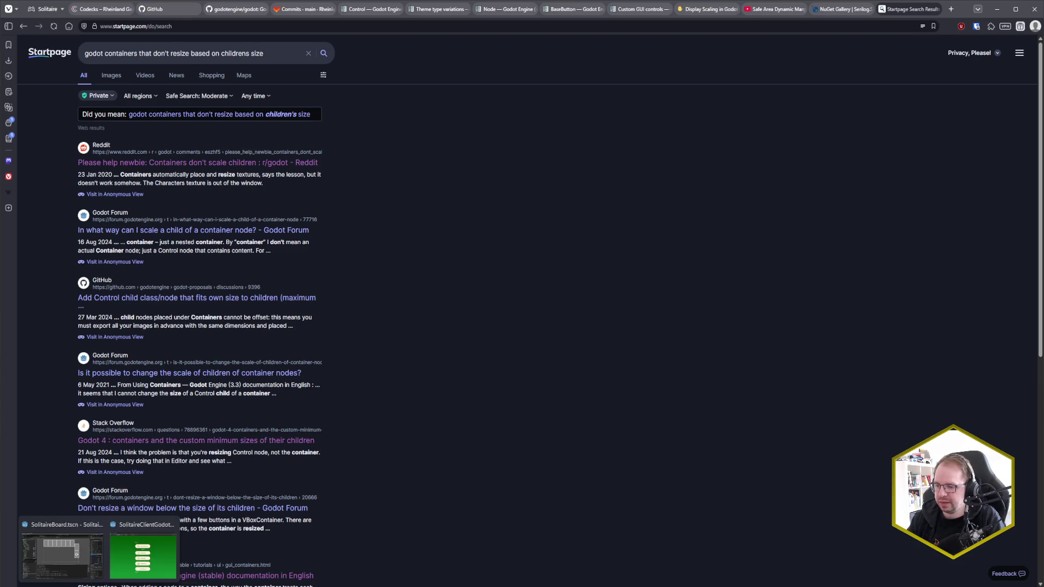
click(143, 556)
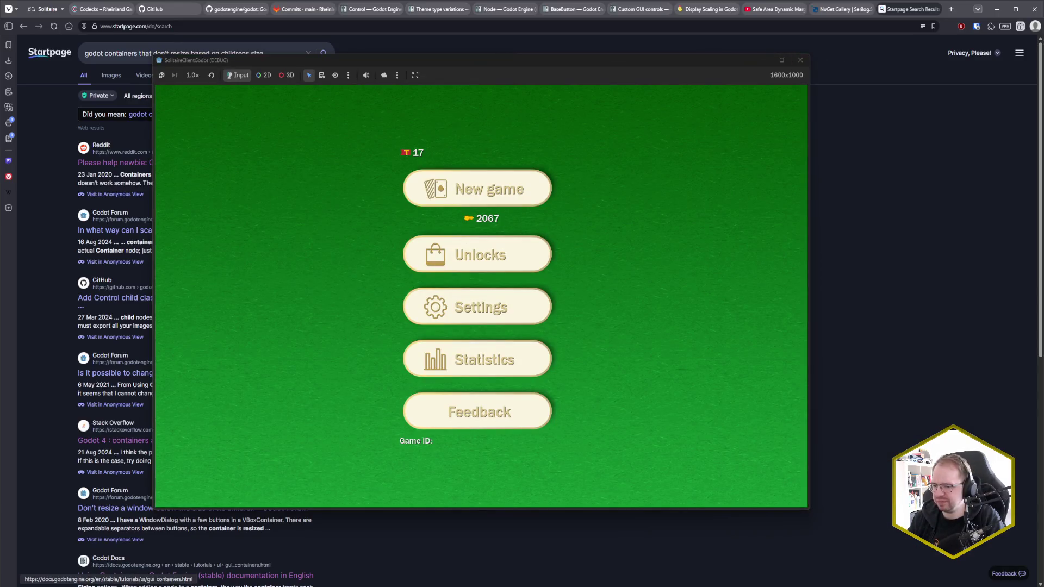
- Back in the Godot editor, select RightTableauContainer, PileTableaus and LeftTableauContainer together
mouse_move(94, 584)
click(87, 565)
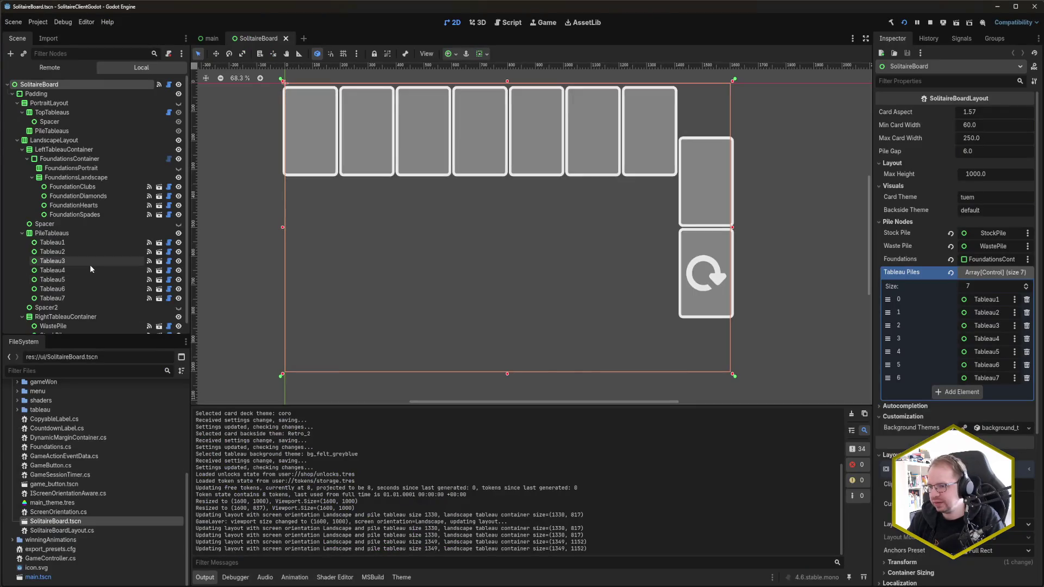
scroll(90, 265, down, 3)
click(65, 306)
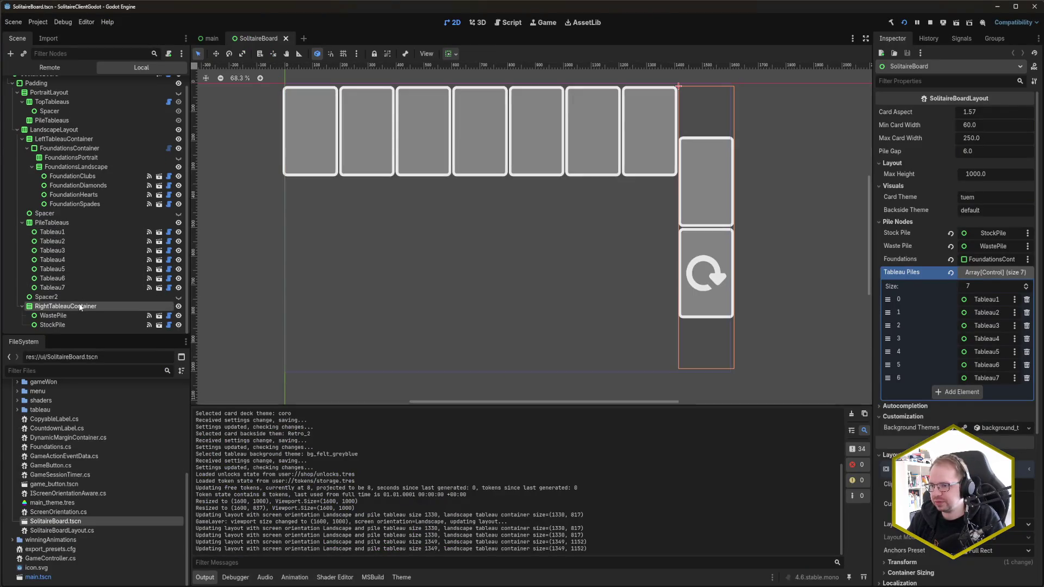
ctrl+click(70, 223)
ctrl+click(81, 140)
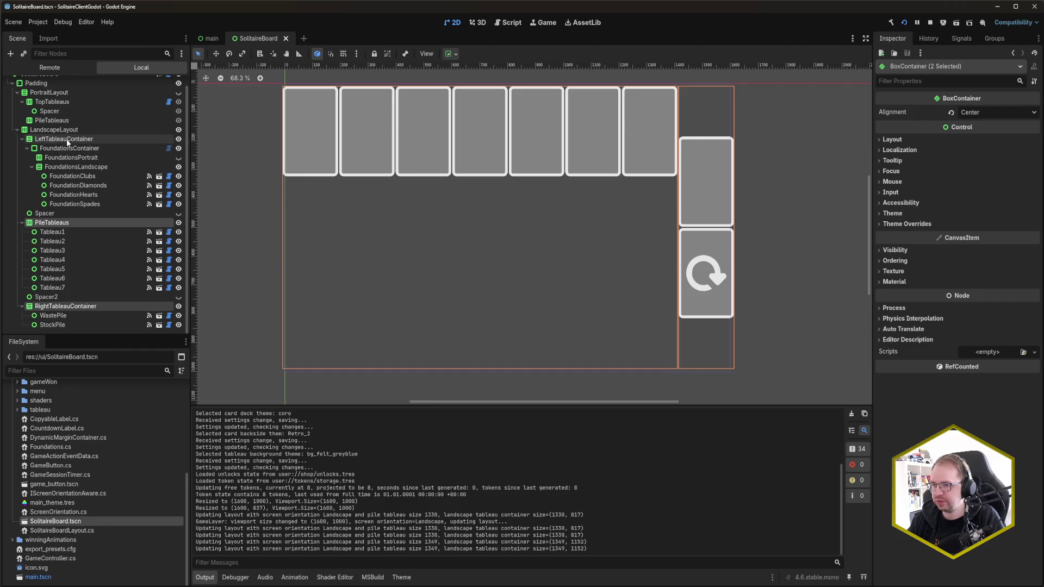
- Enable Container Sizing Horizontal Expand on all three containers, save the scene, and run with F5
click(906, 140)
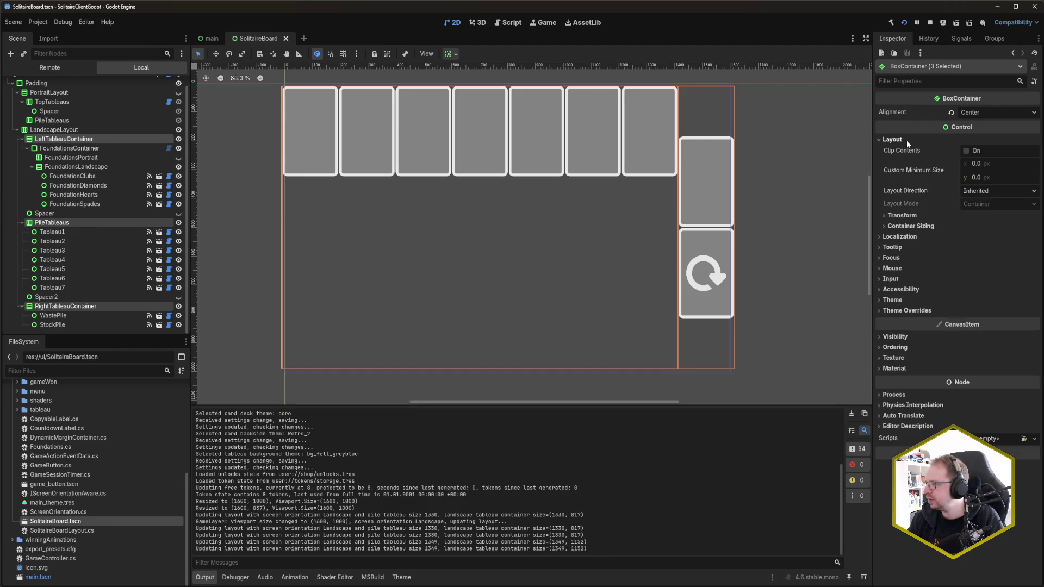
click(917, 228)
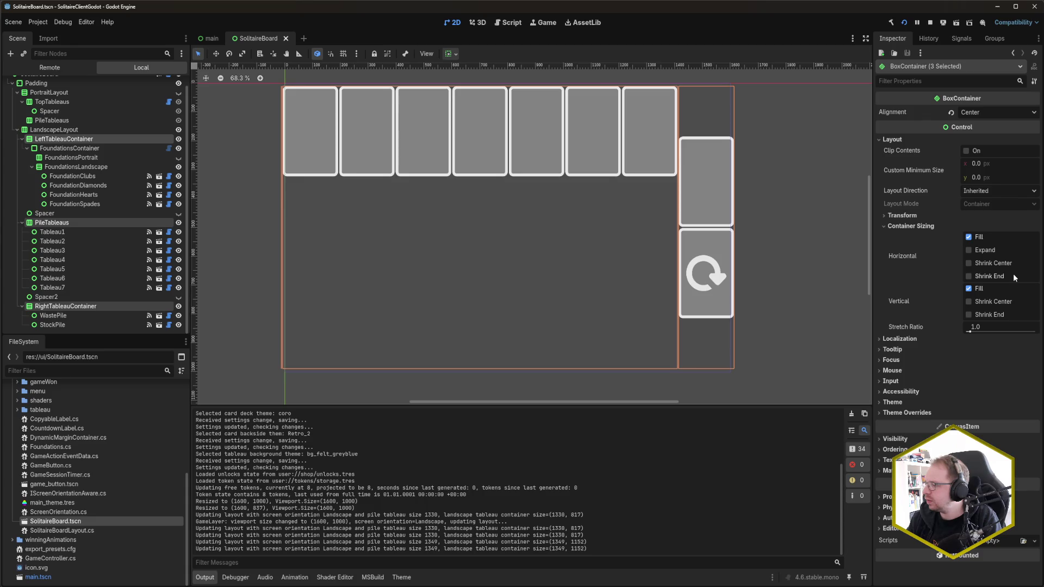
click(981, 249)
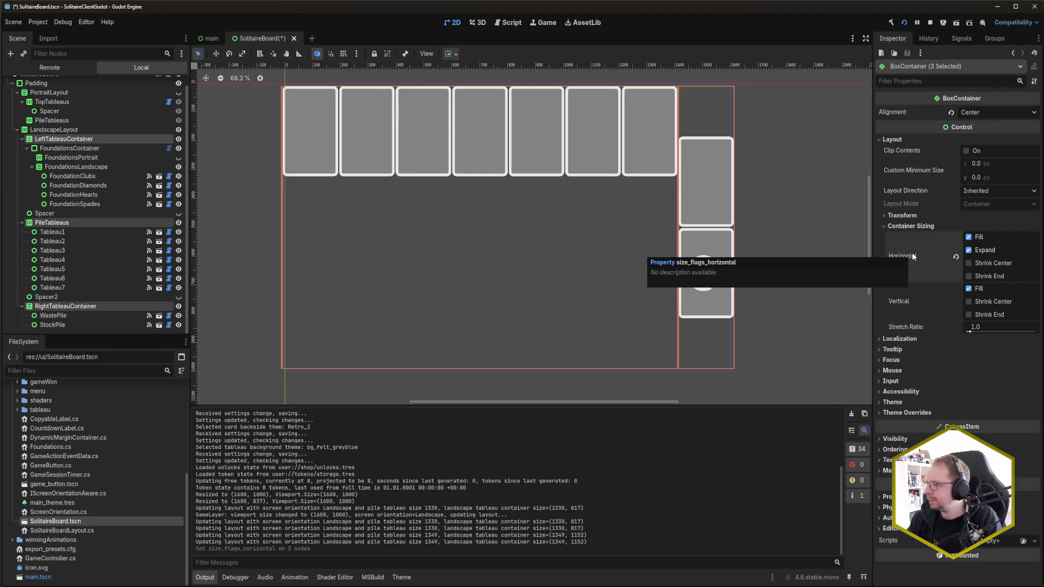
key(ctrl+s)
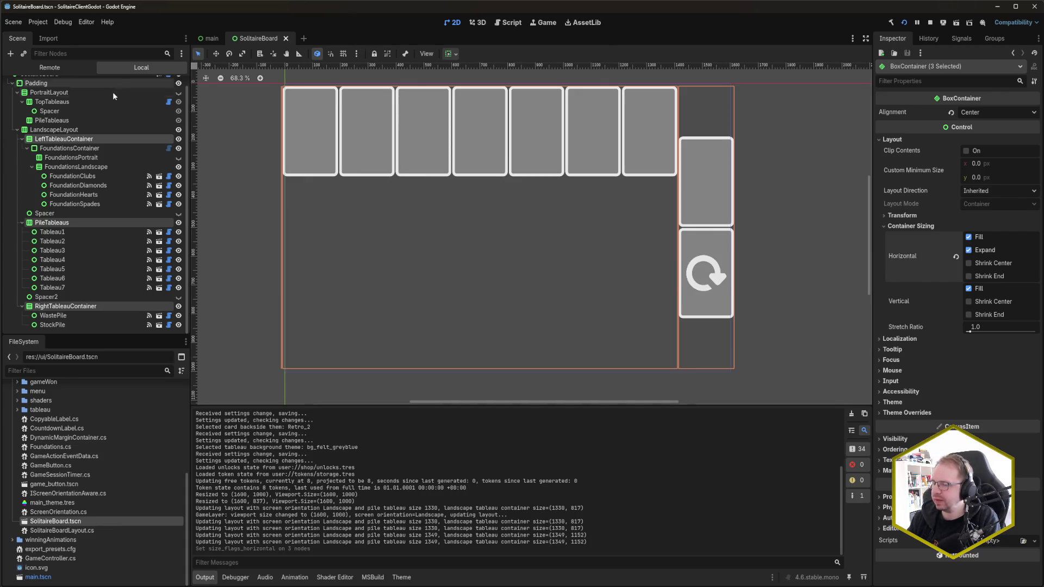
key(F5)
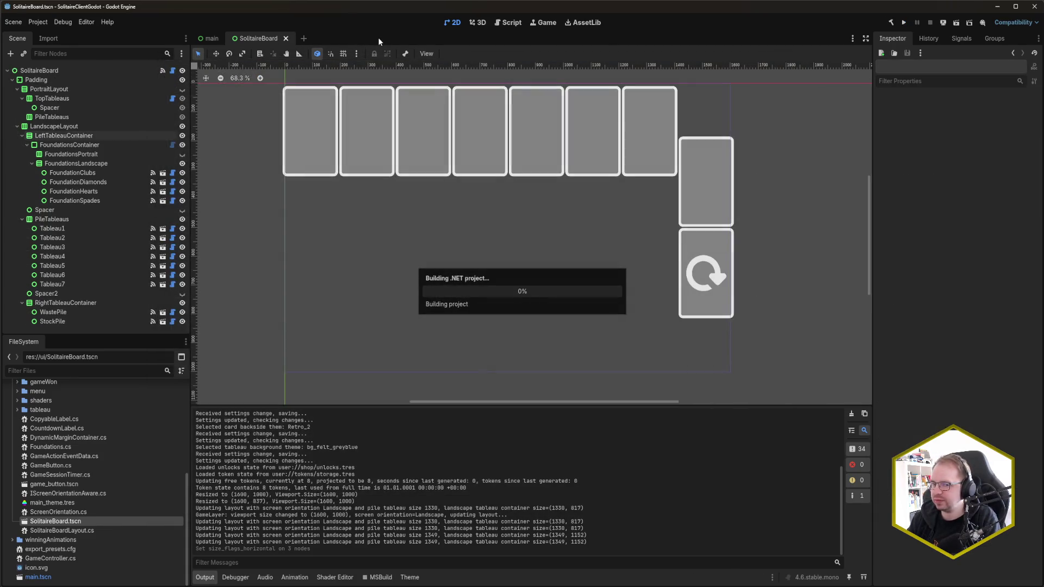
- Center the game window, deal a new game, and resize the window to 1427x1000
drag(80, 63, 578, 66)
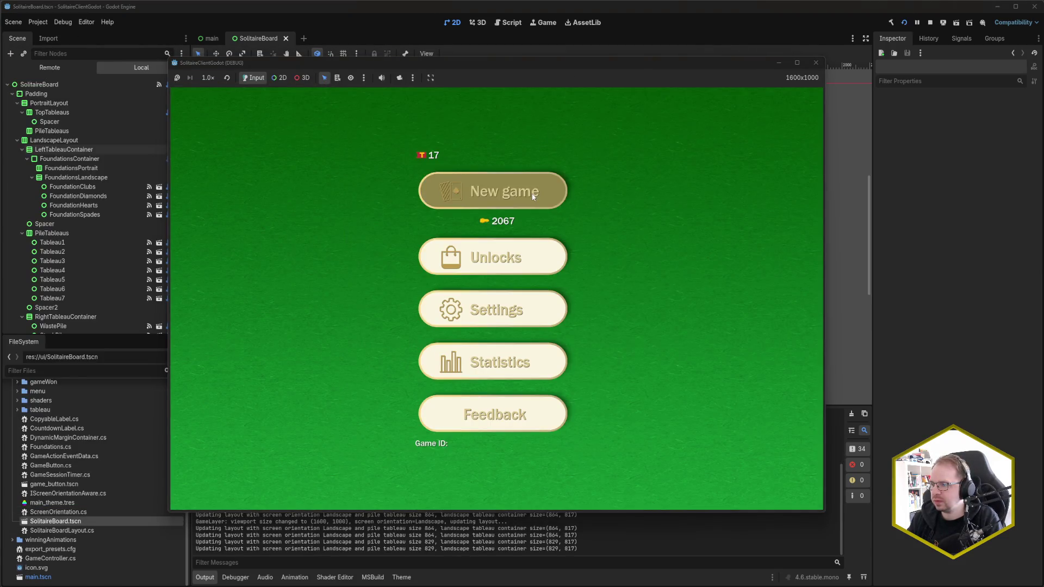
click(534, 197)
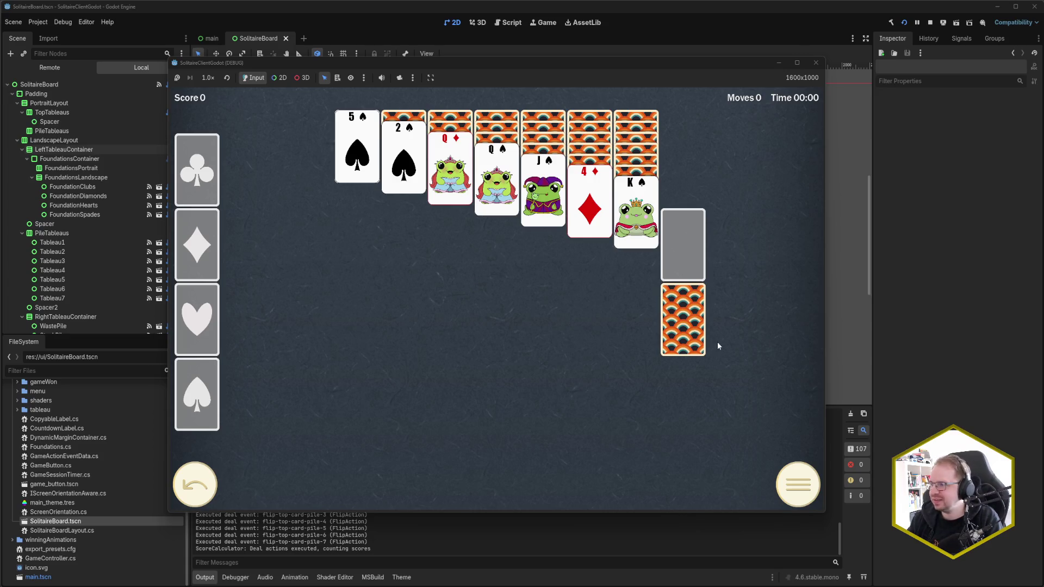
mouse_move(825, 310)
mouse_down()
mouse_move(888, 308)
mouse_move(510, 316)
mouse_move(755, 320)
mouse_up()
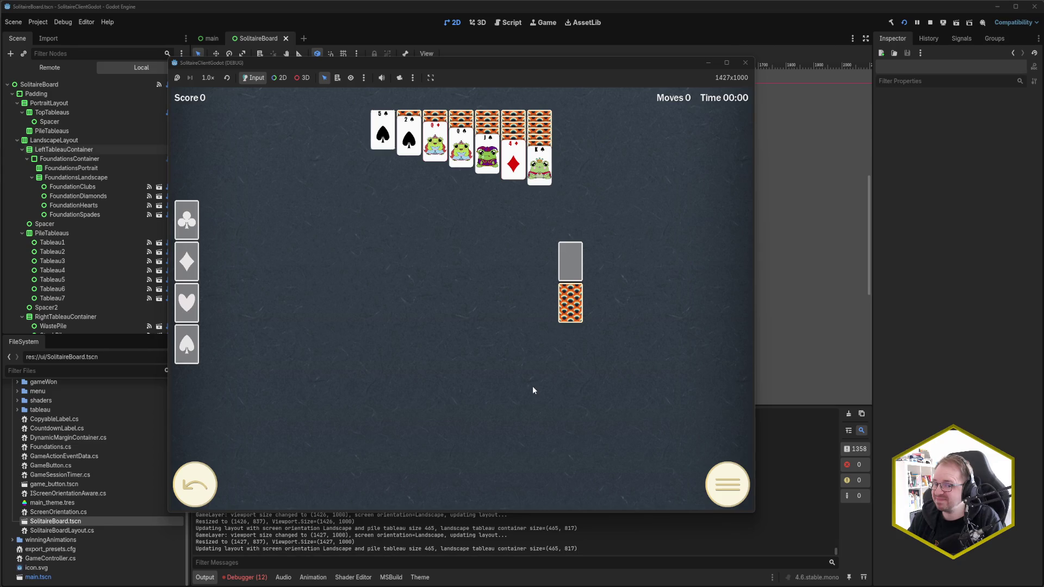
- Narrow the game window to 1001x1000 to check the layout, then close it
mouse_move(755, 218)
mouse_down()
mouse_move(539, 225)
mouse_move(583, 221)
mouse_move(574, 236)
mouse_up()
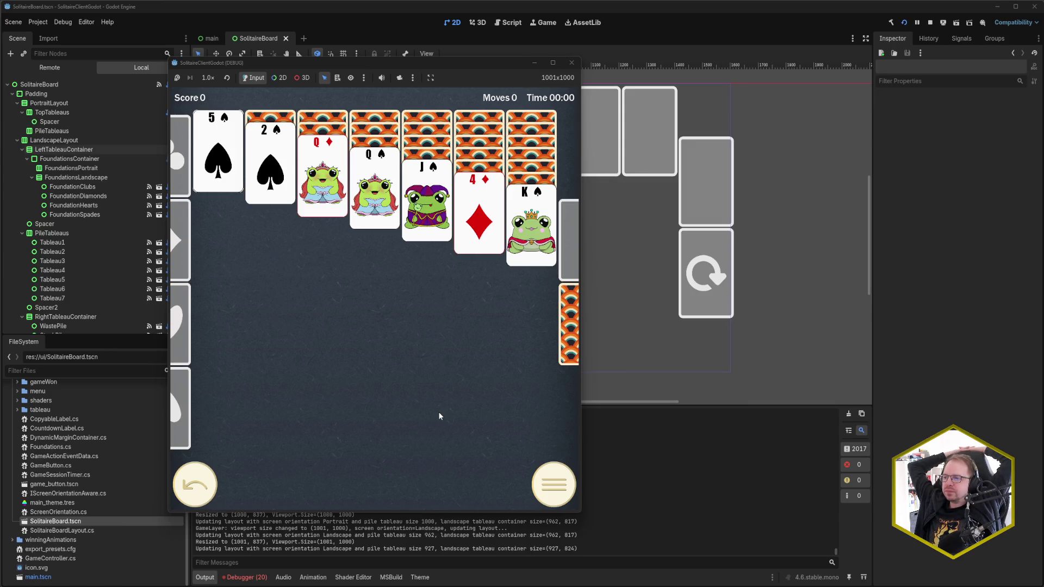
click(573, 62)
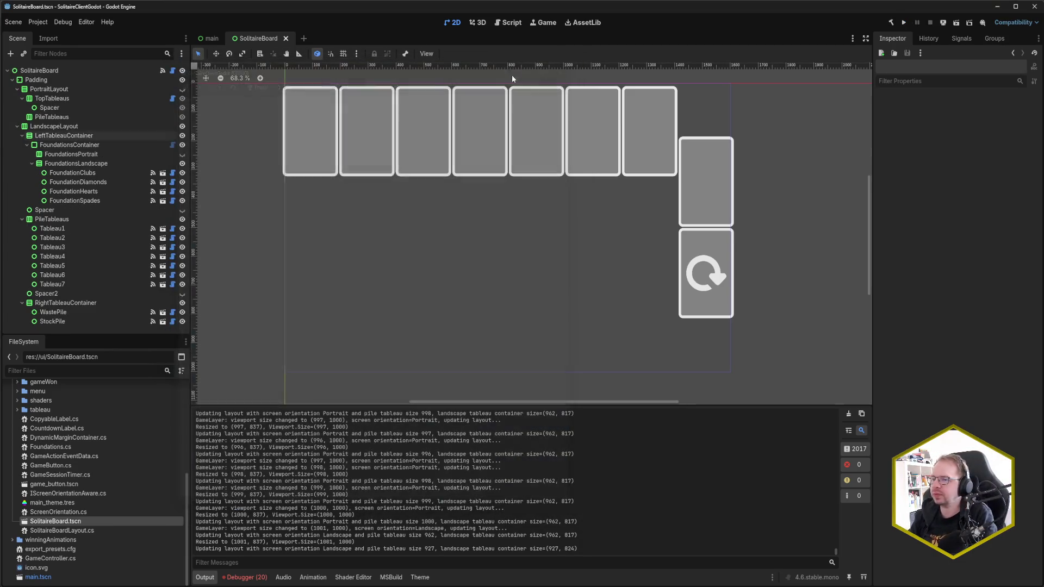
- Turn off Horizontal Expand on PileTableaus, save the scene, and rerun the game
click(82, 137)
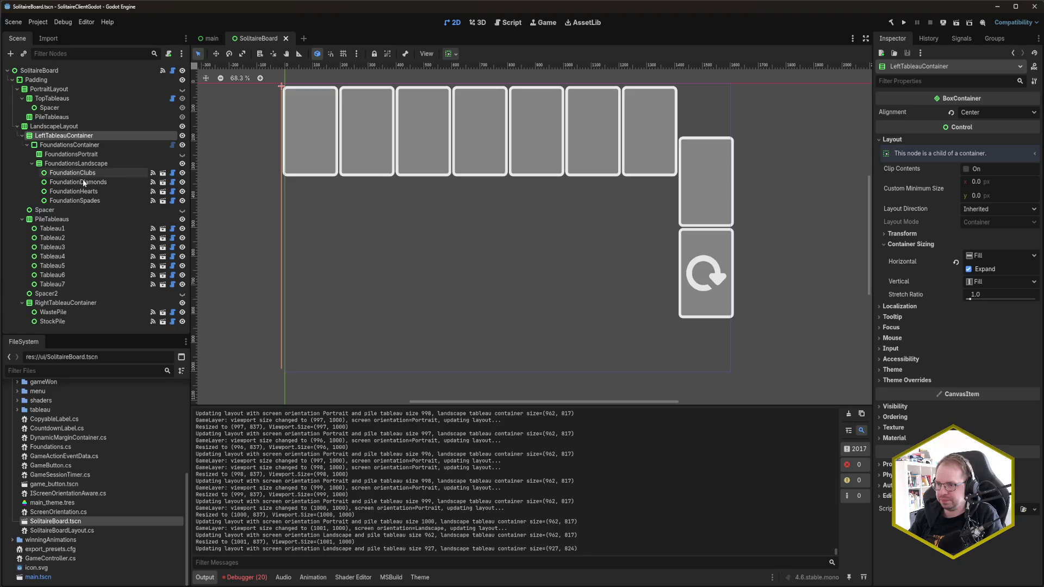
click(77, 219)
click(969, 269)
key(ctrl+s)
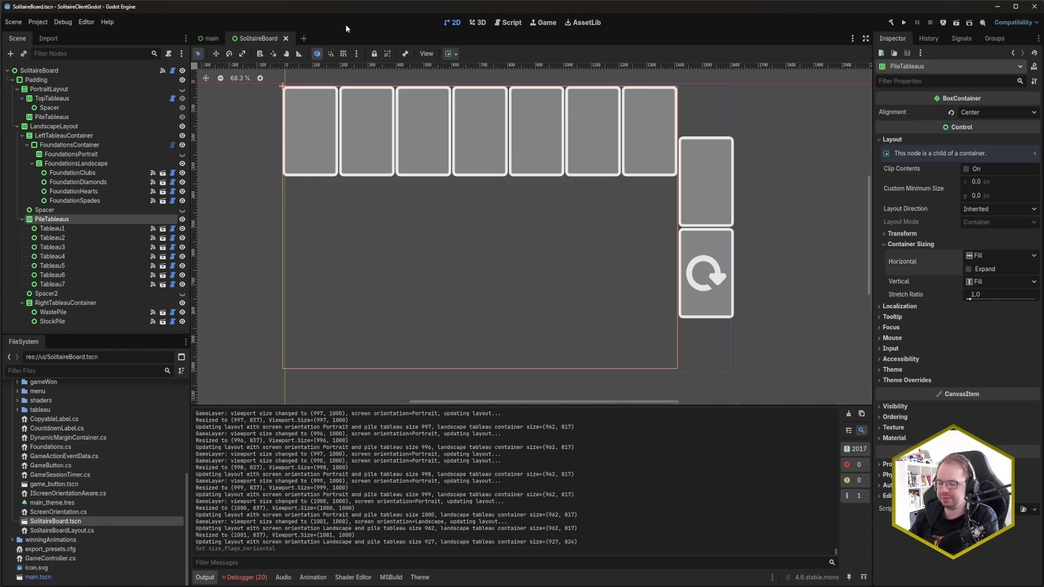
key(F5)
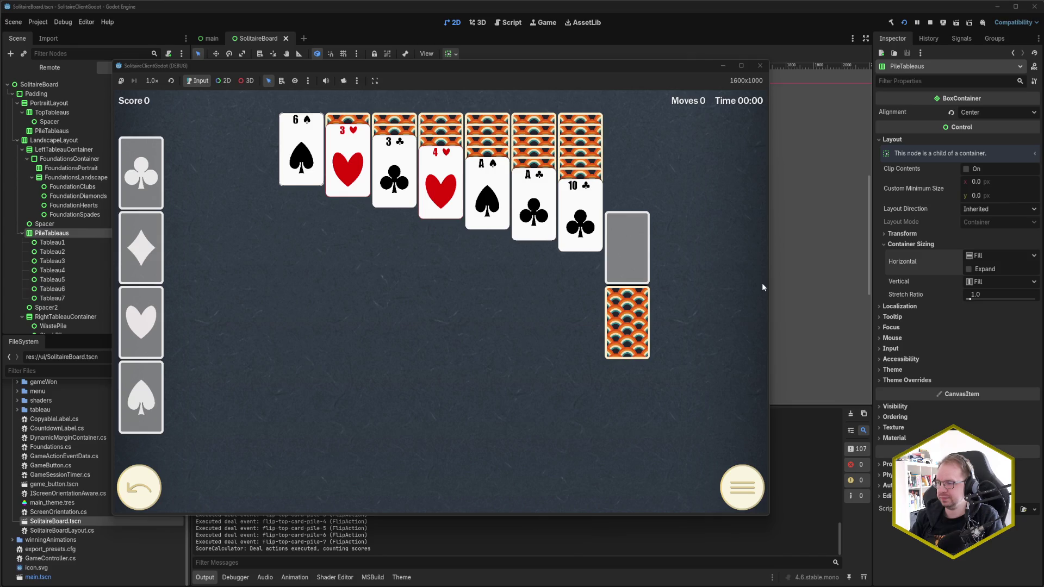
- Close the game, toggle the Spacer node's visibility off and back on, save, and rerun
click(760, 65)
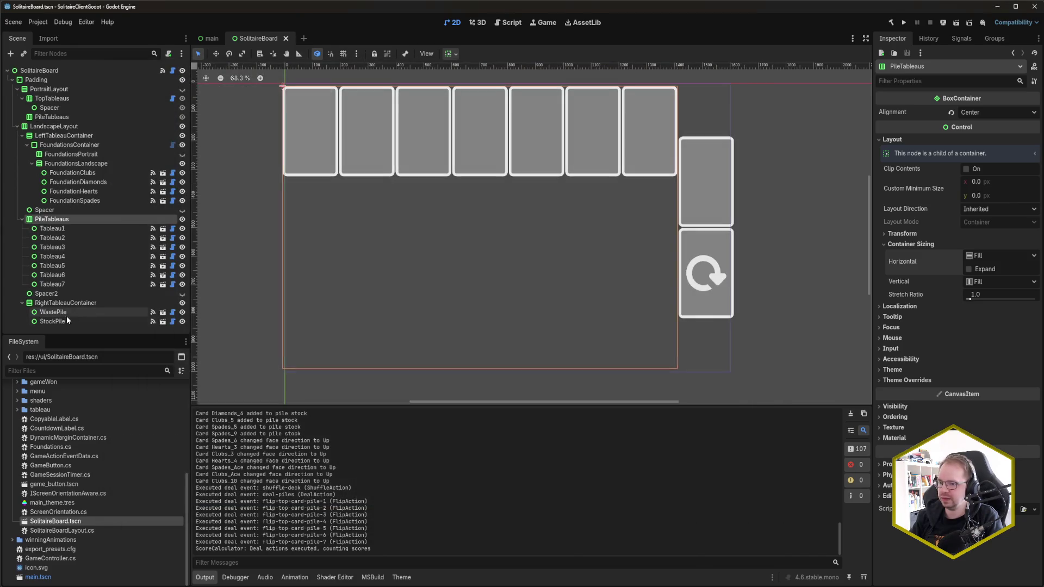
click(183, 294)
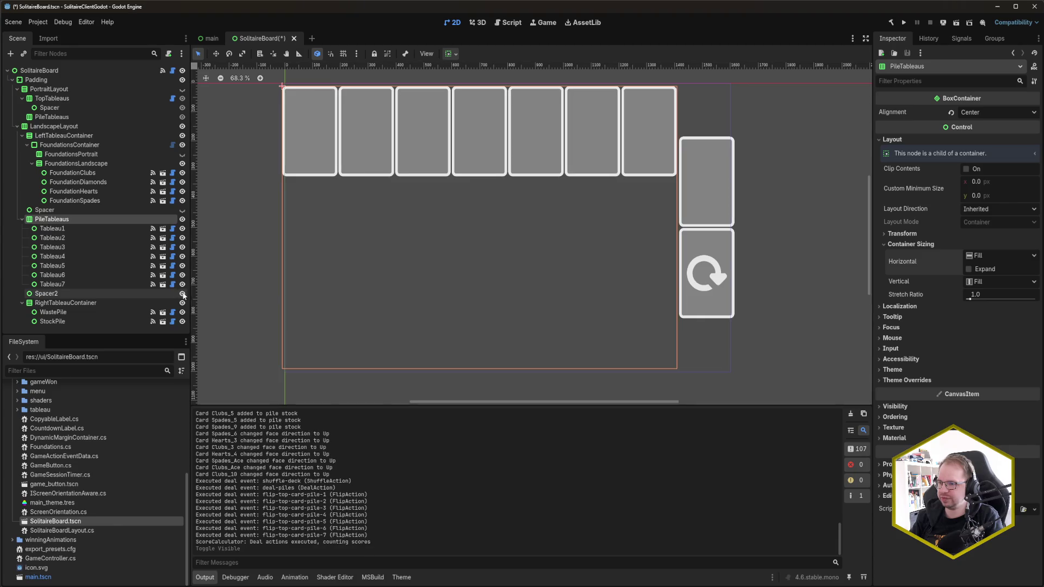
click(182, 210)
key(ctrl+s)
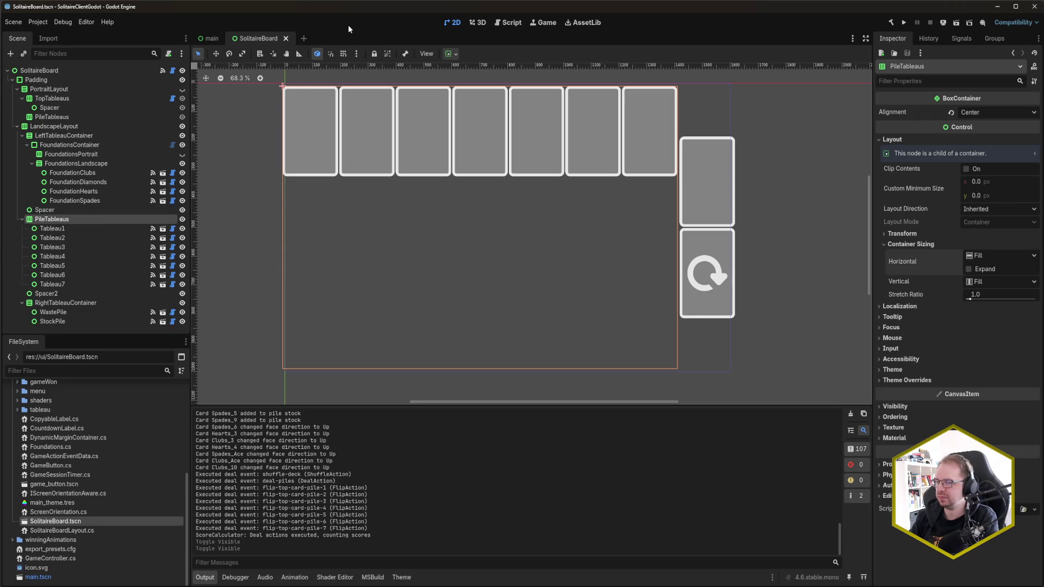
key(F5)
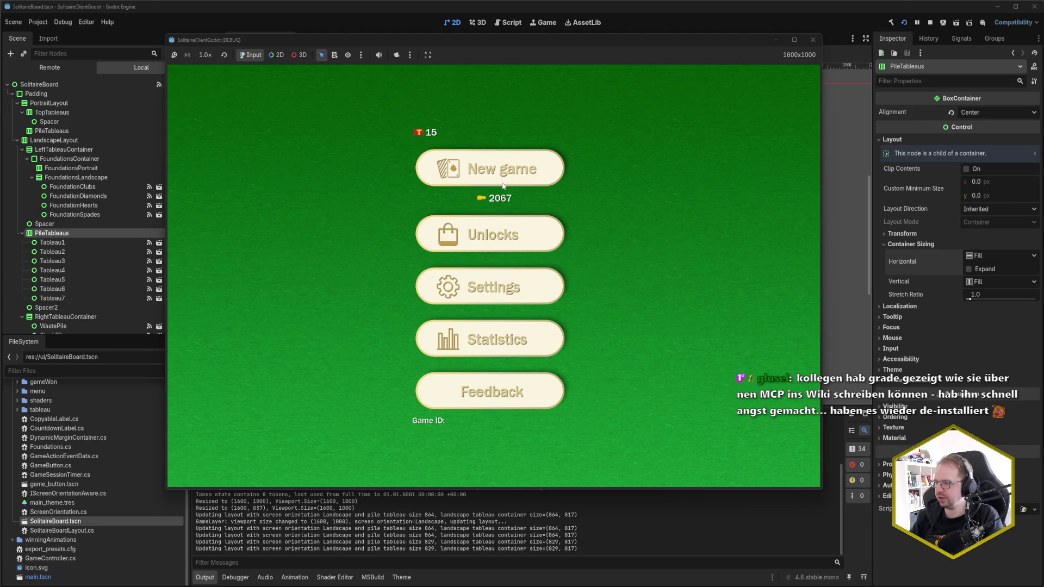
- Deal a new game, close the game window, and start a build for the Samsung SM-T720
click(503, 175)
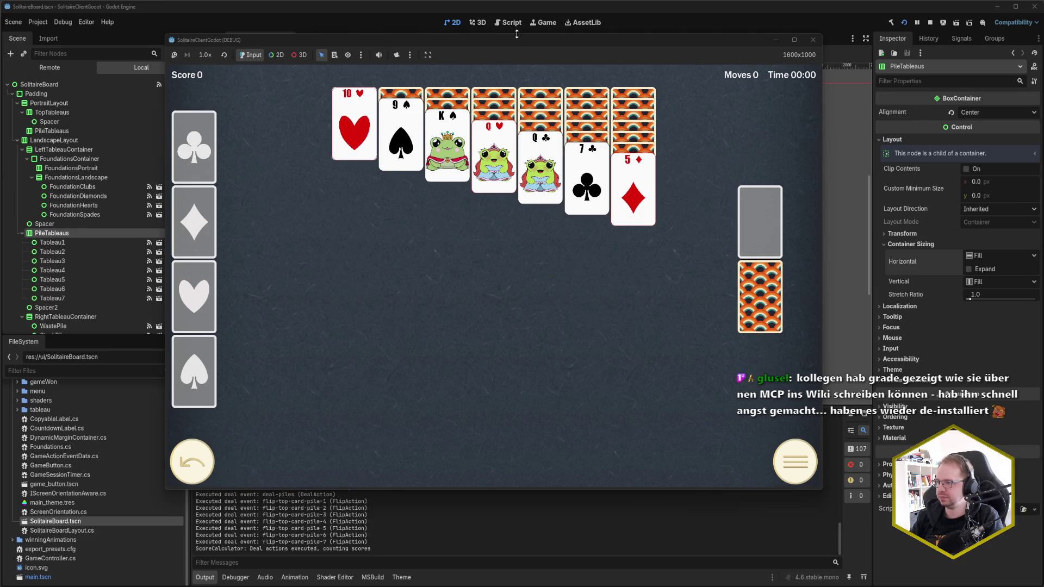
click(813, 40)
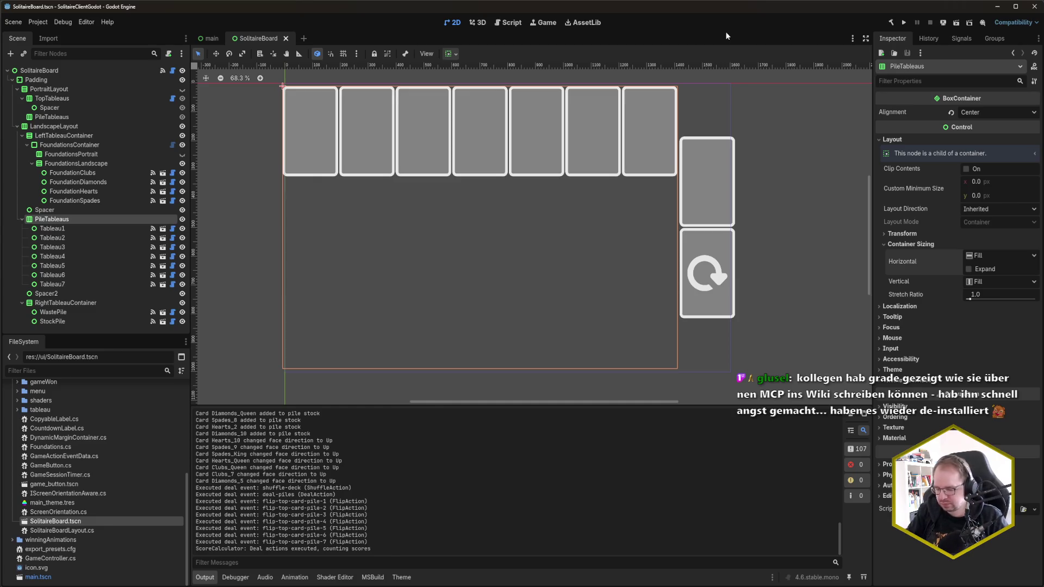
key(F5)
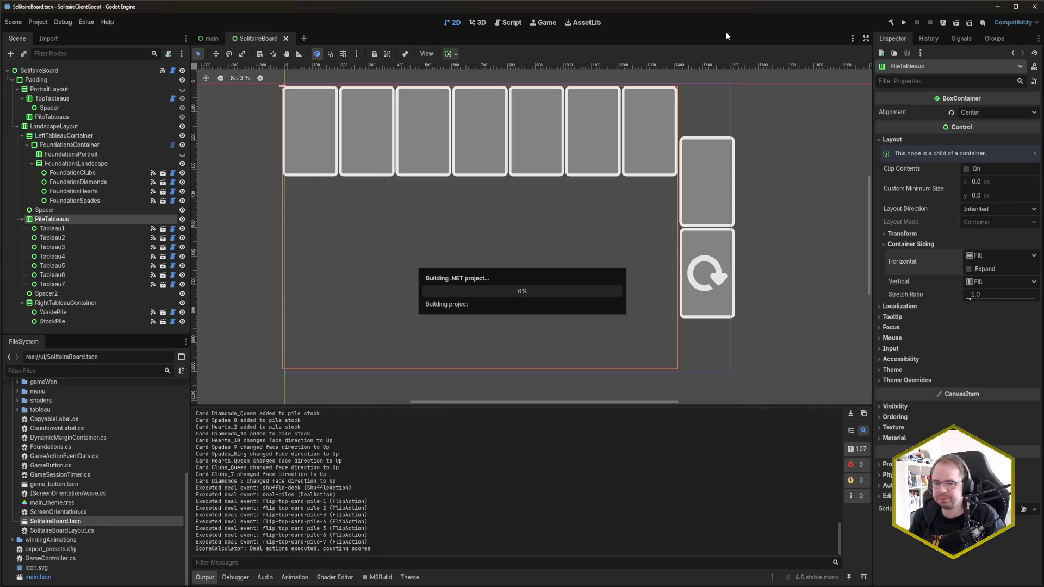
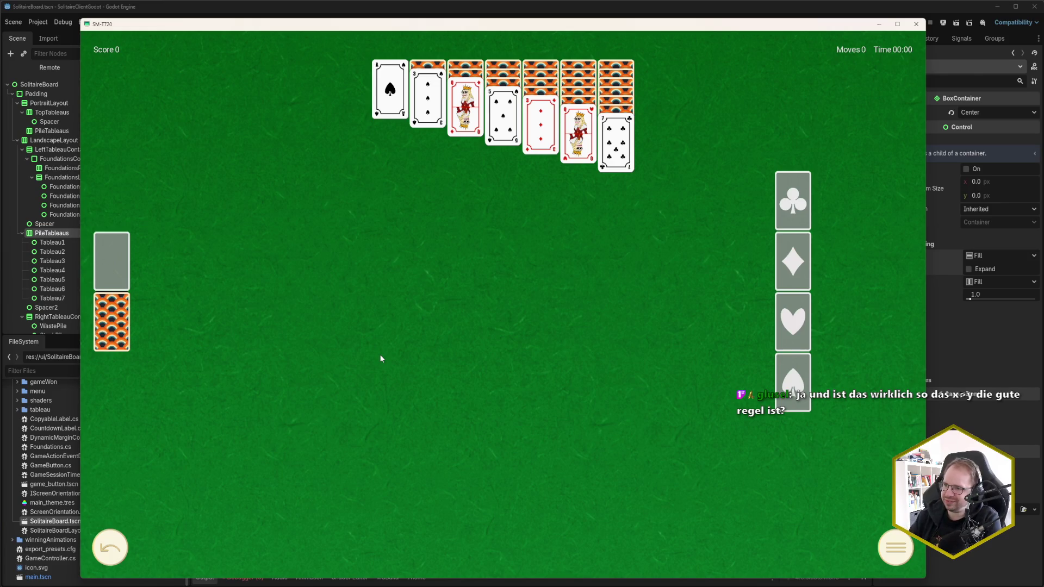
- Bring the editor forward and highlight the logged resize values 342x164, 2560x1600 and 2500x1540
click(448, 10)
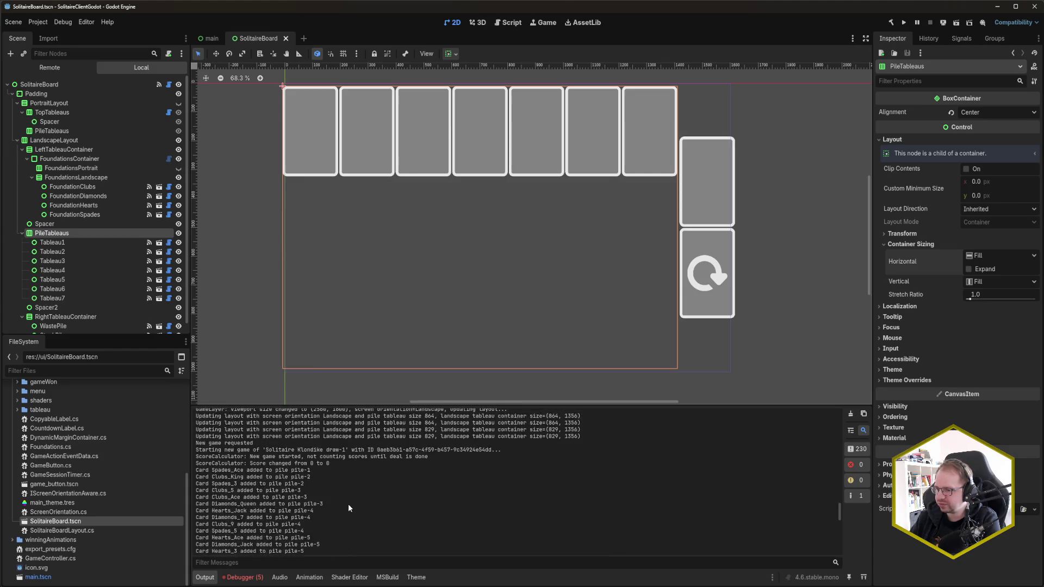
scroll(348, 504, up, 10)
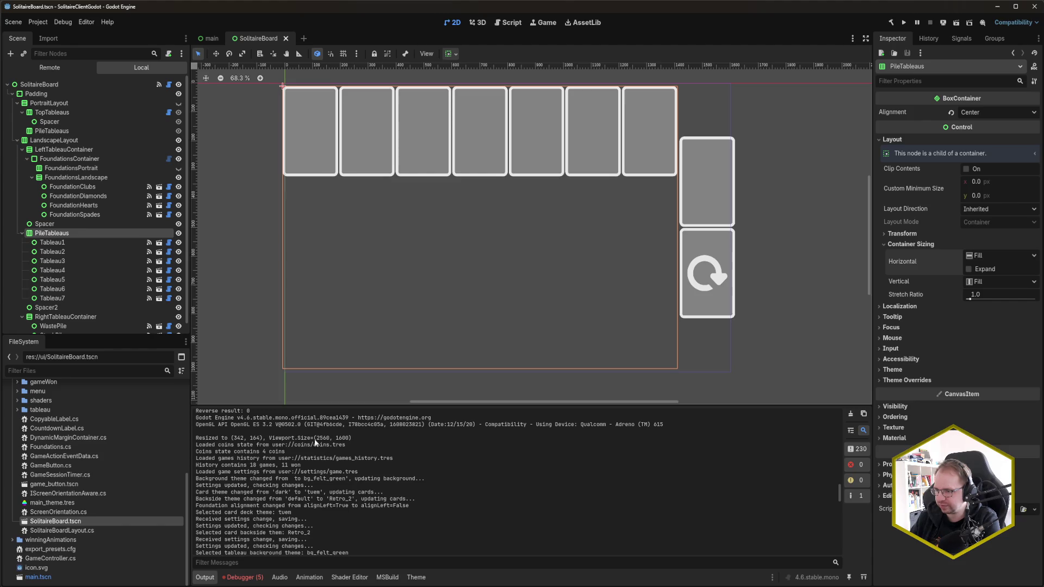
drag(234, 437, 259, 438)
click(223, 438)
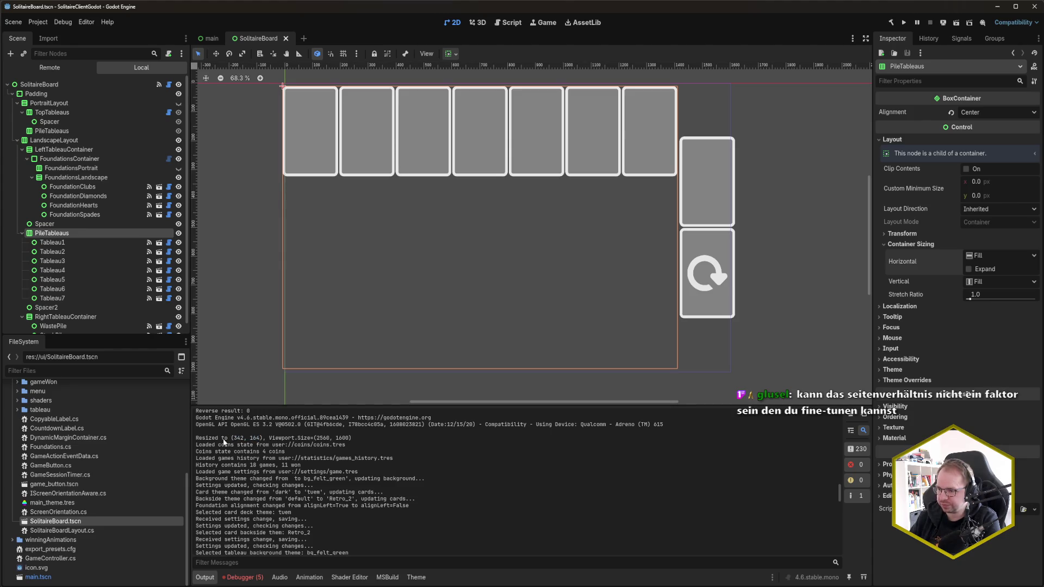
mouse_move(234, 438)
mouse_down()
mouse_move(256, 437)
mouse_move(232, 438)
mouse_up()
click(255, 437)
click(305, 441)
drag(317, 439, 351, 438)
click(354, 440)
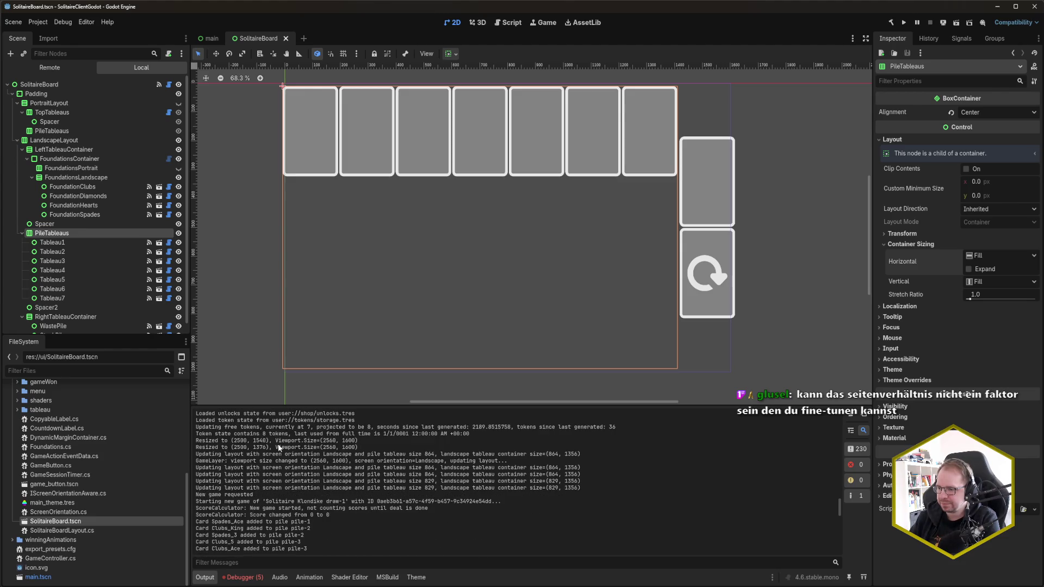
drag(234, 441, 267, 440)
- Highlight the 1540 and 1376 heights in the Output log, then list the debugger's errors
click(266, 441)
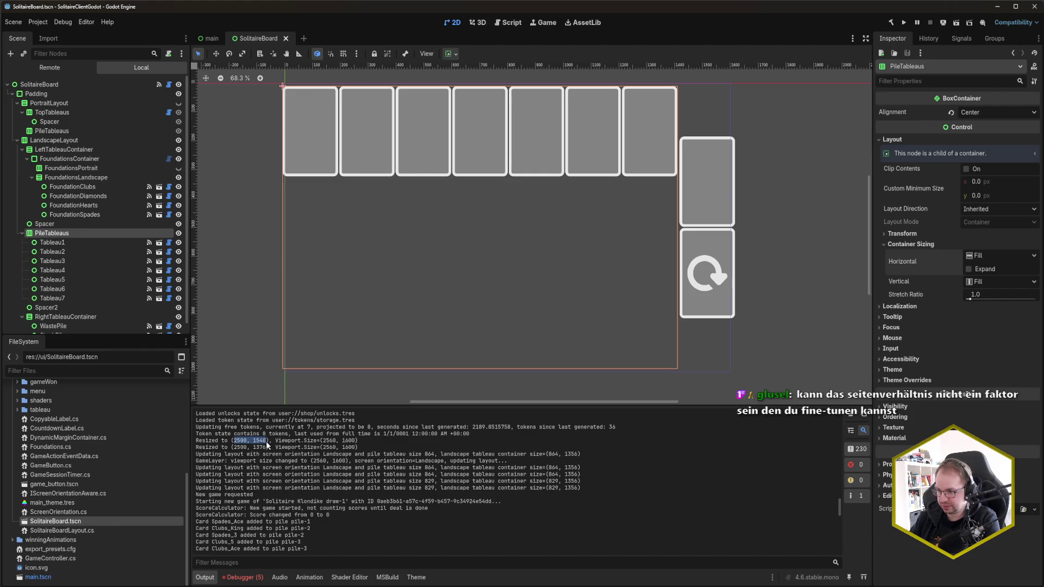
drag(265, 440, 267, 443)
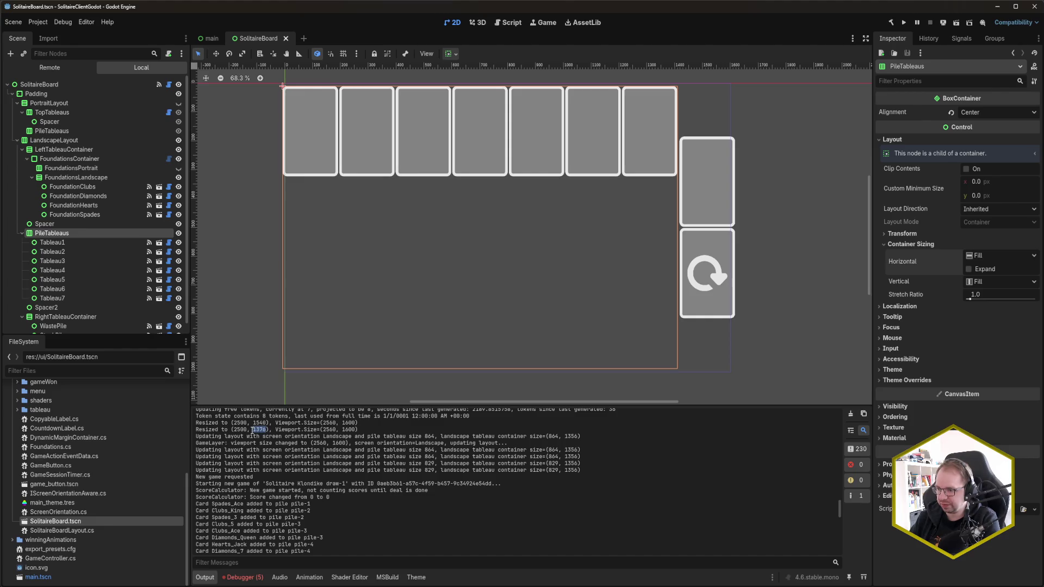
drag(266, 433, 253, 432)
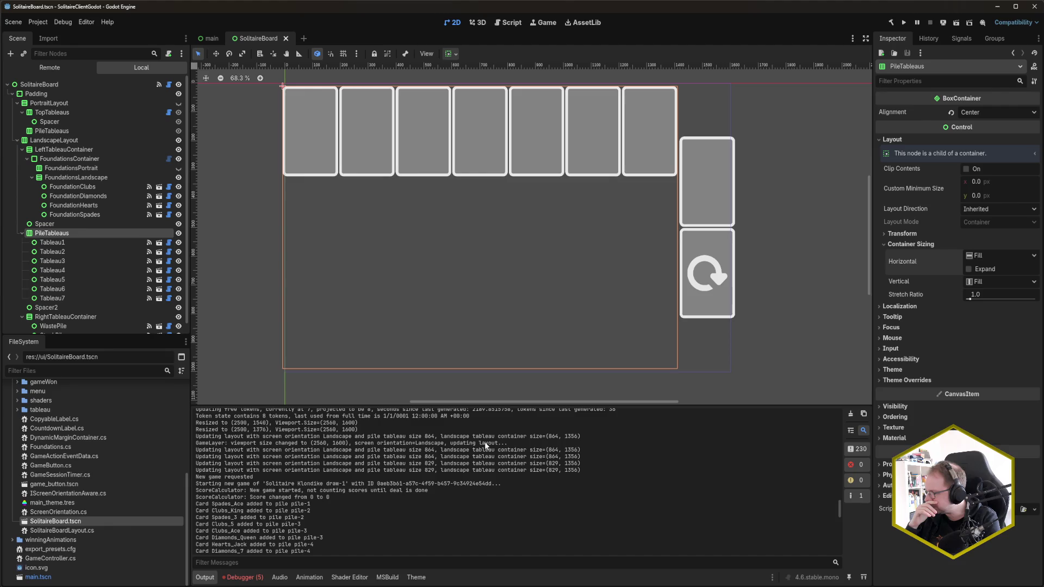
scroll(485, 442, down, 10)
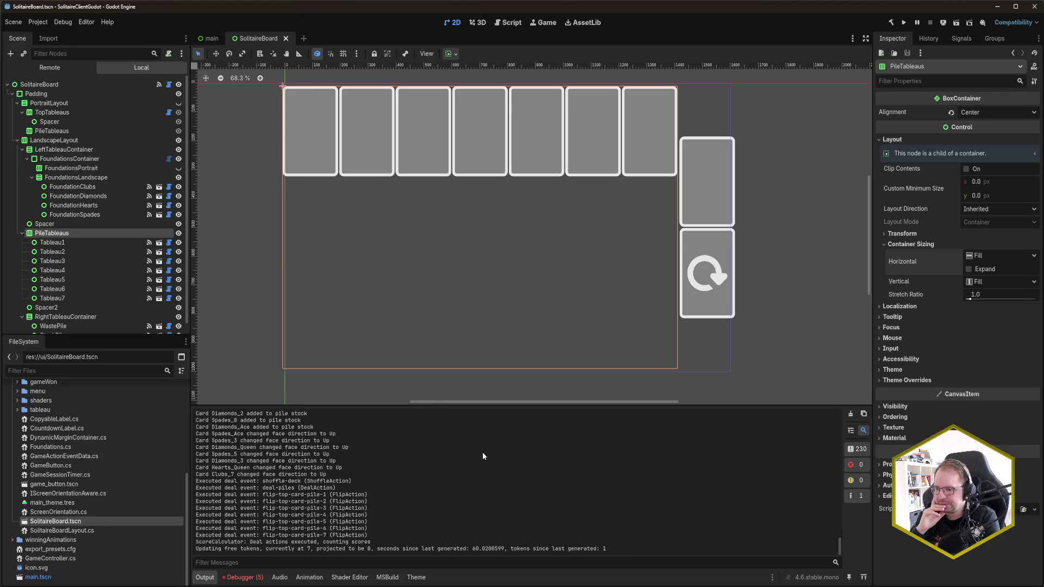
click(257, 578)
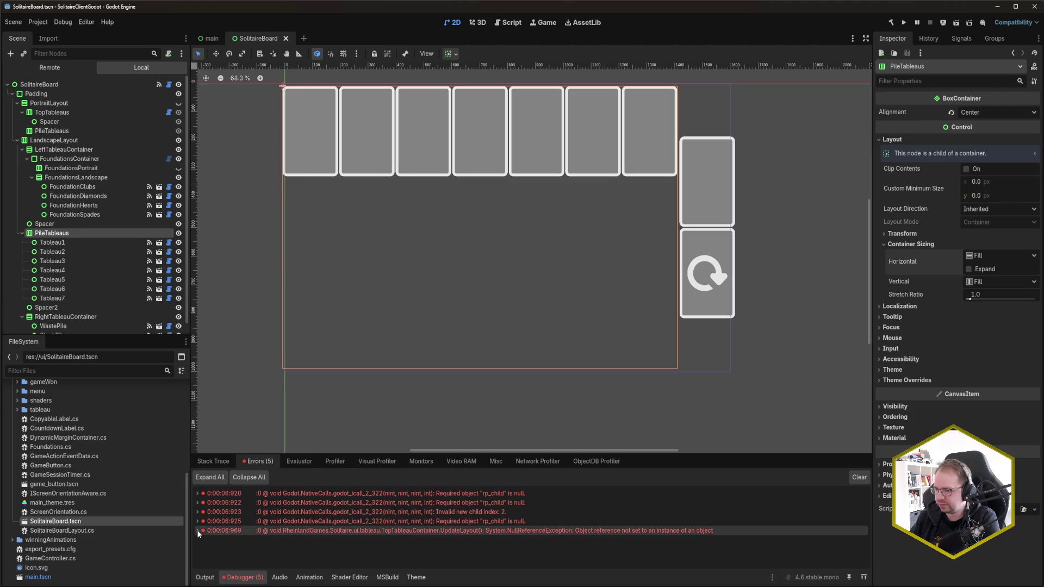
- In Rider, move the TopTableauContainer and Foundations orientation calls below the if/else block
mouse_move(198, 534)
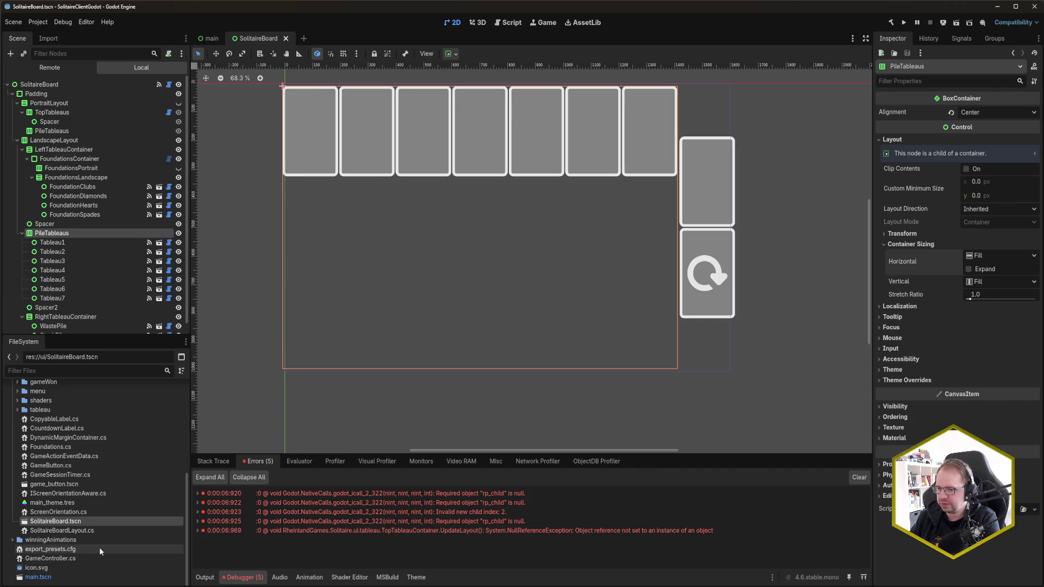
key(alt+Tab)
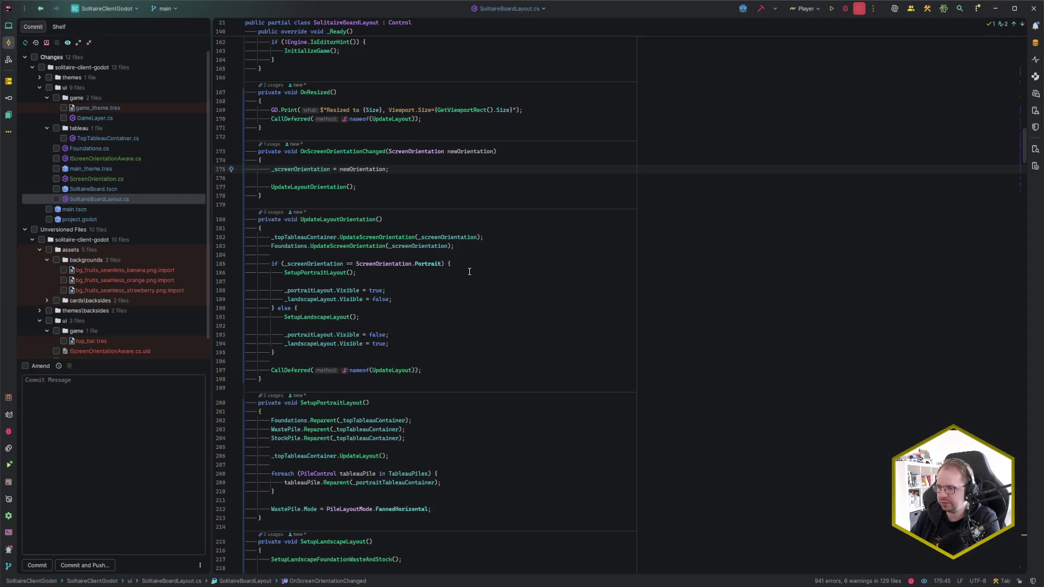
click(514, 237)
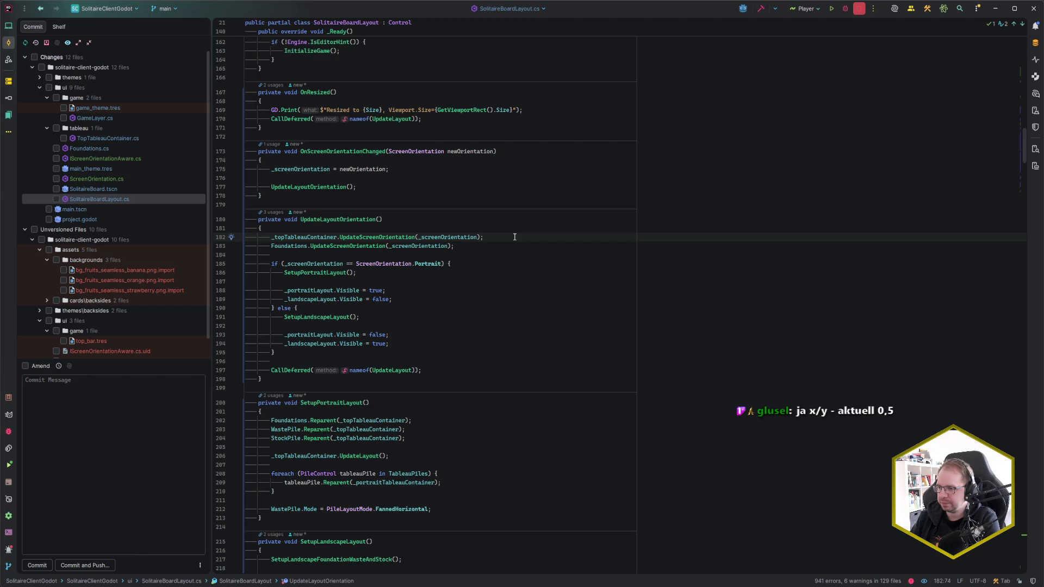
click(389, 325)
click(498, 232)
click(499, 240)
click(489, 245)
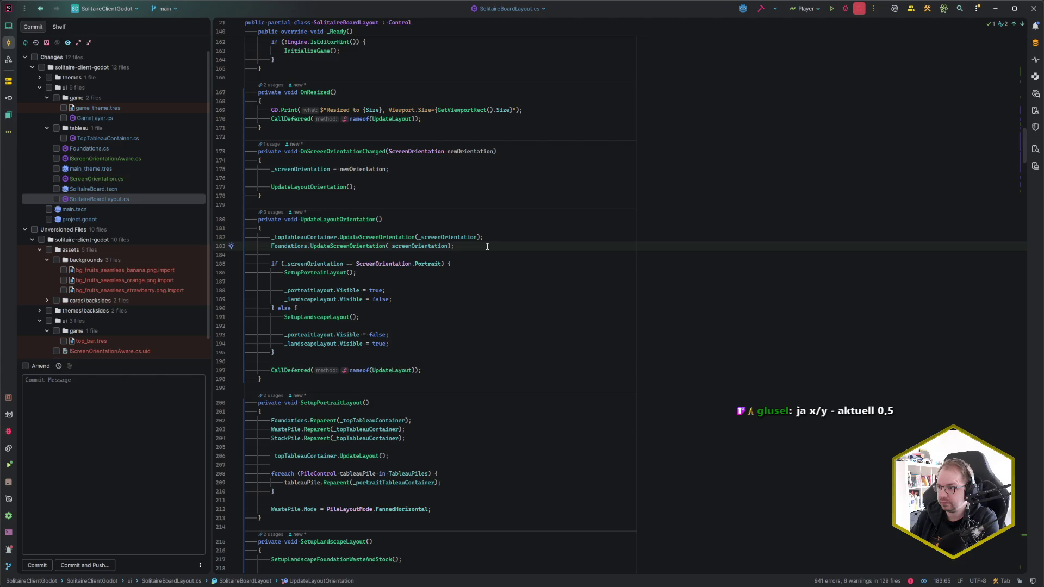
drag(487, 246, 486, 230)
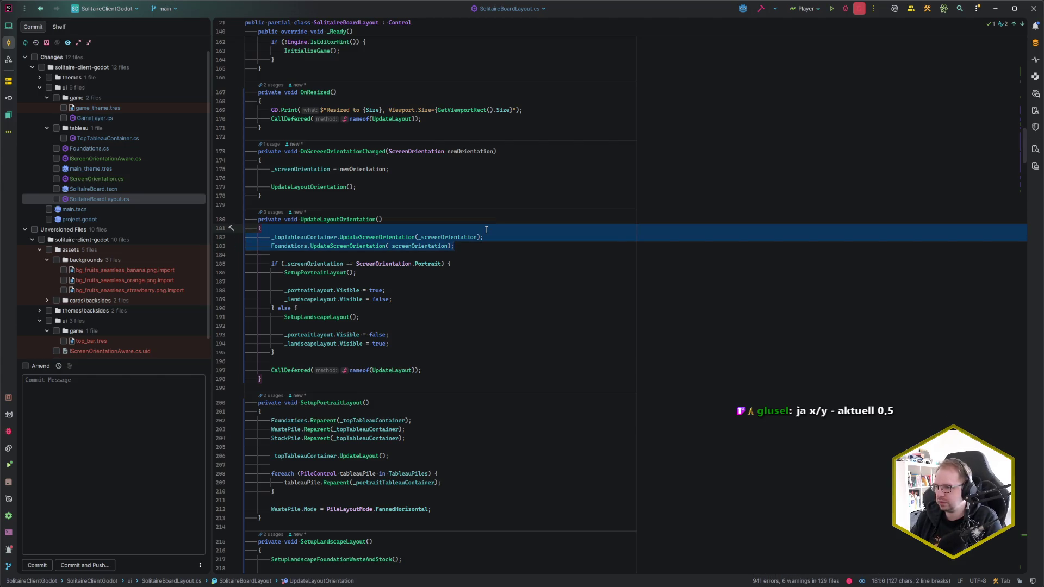
key(ctrl+shift+Down)
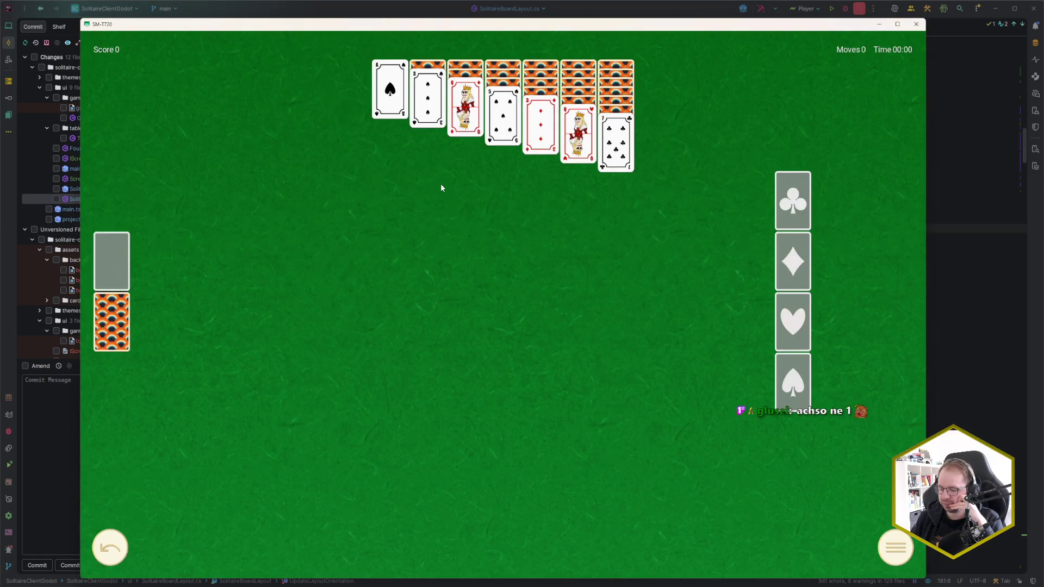
- Return to Godot's Output log and highlight the 2560, 1600 viewport size
key(alt+Tab)
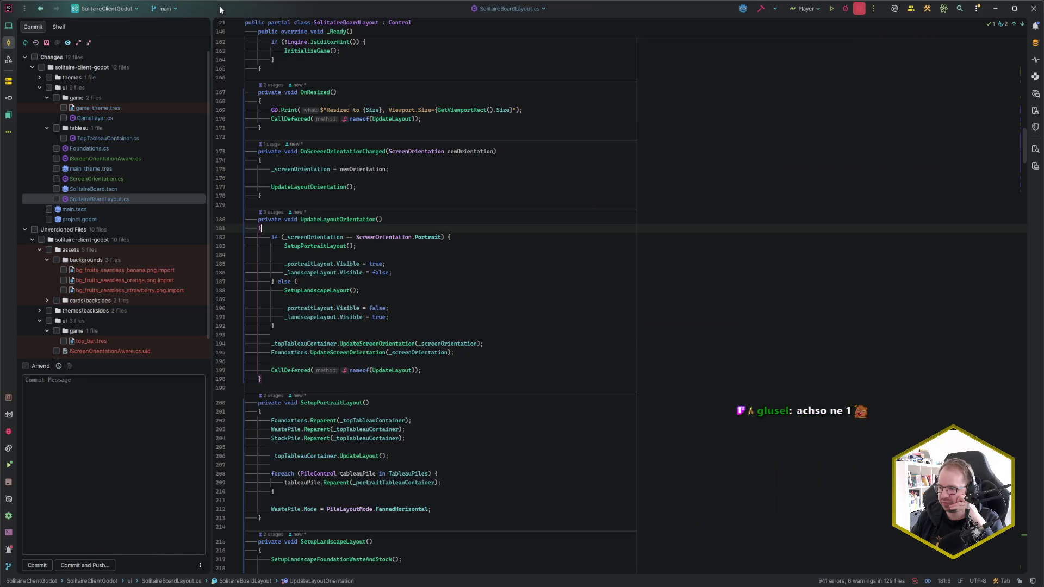
key(alt+Tab)
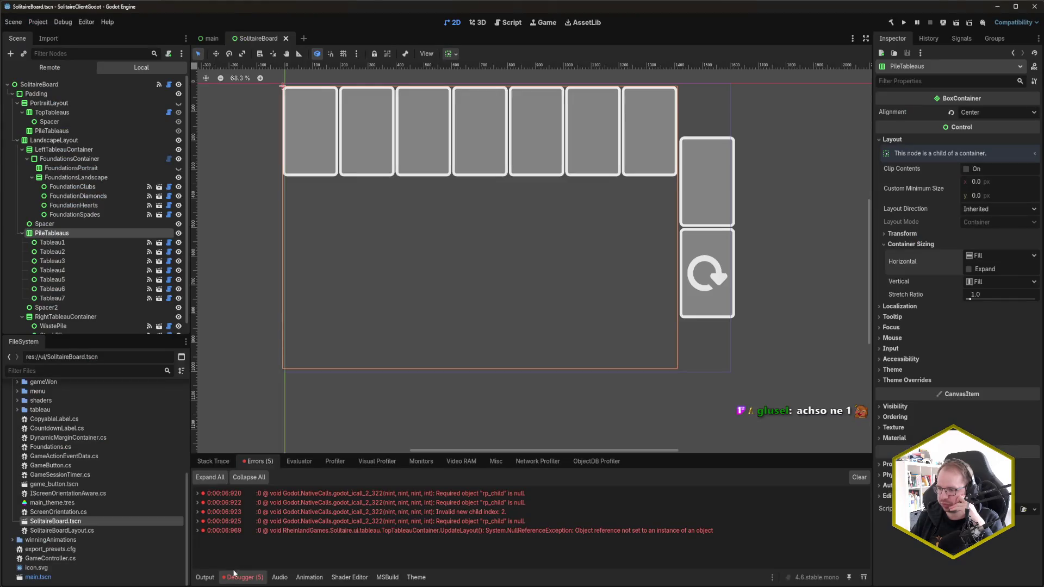
key(alt+Tab)
key(alt+Tab)
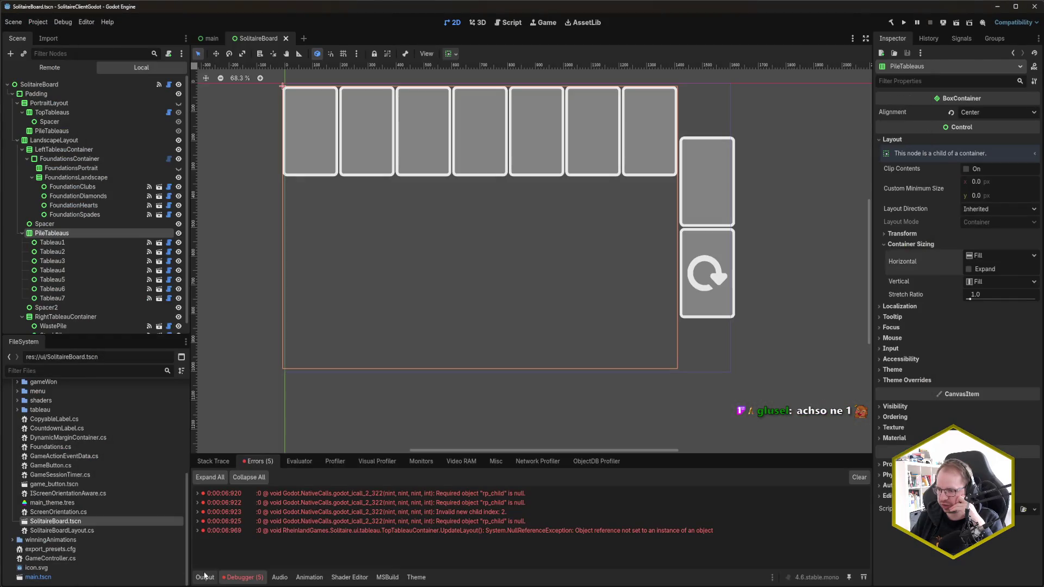
click(205, 577)
scroll(445, 540, up, 10)
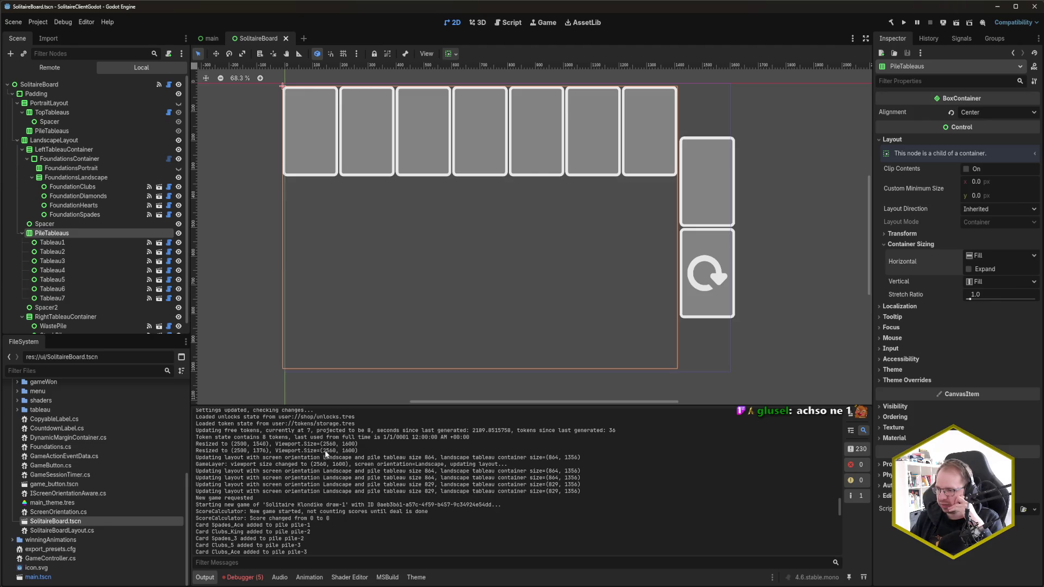
drag(324, 451, 355, 451)
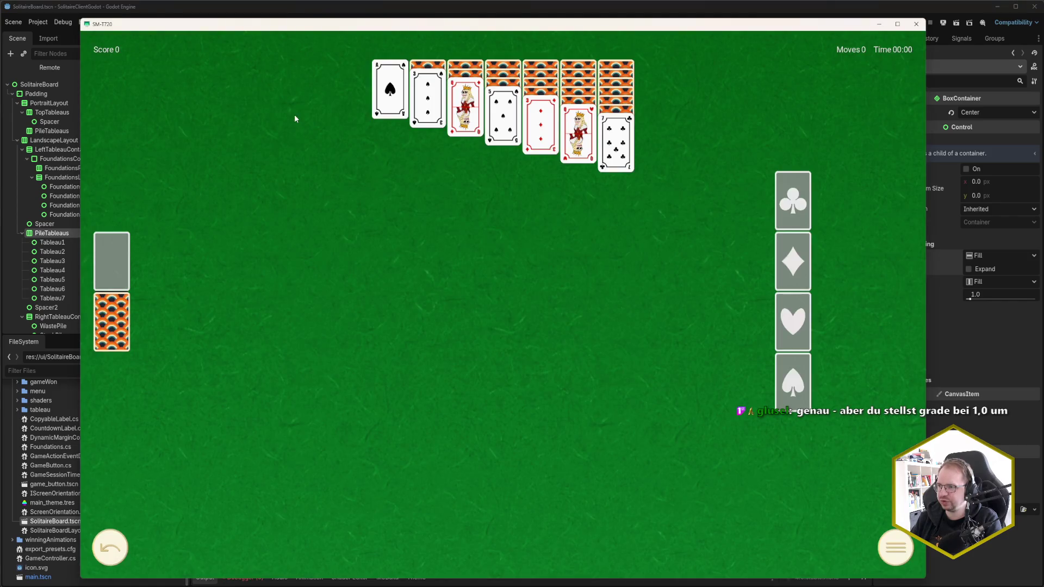
- Reposition the running game window to the right, check the log, then close the game
drag(346, 28, 360, 29)
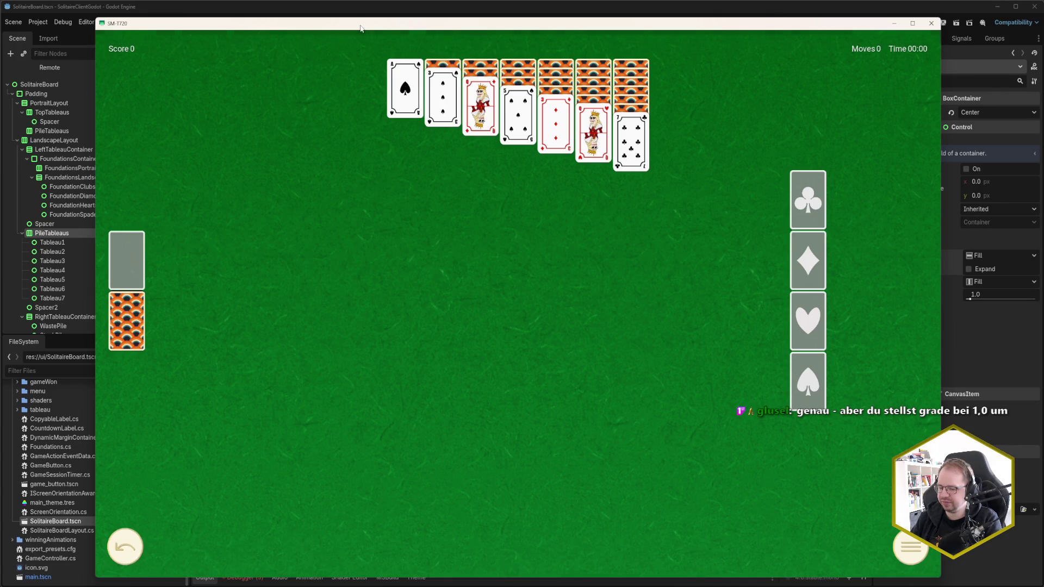
click(386, 11)
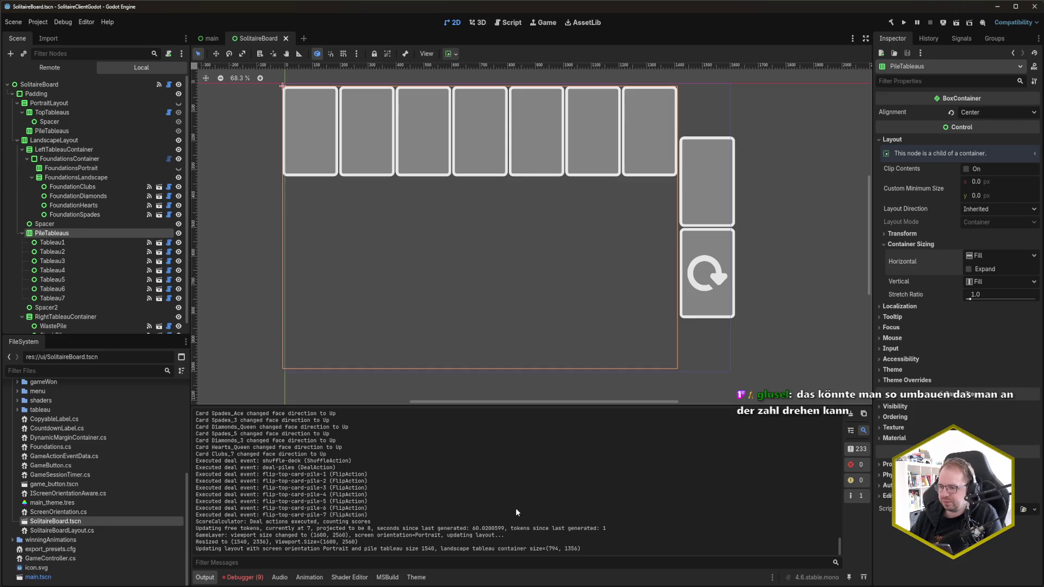
mouse_move(351, 32)
mouse_down()
mouse_move(814, 52)
mouse_move(797, 34)
mouse_move(752, 27)
mouse_up()
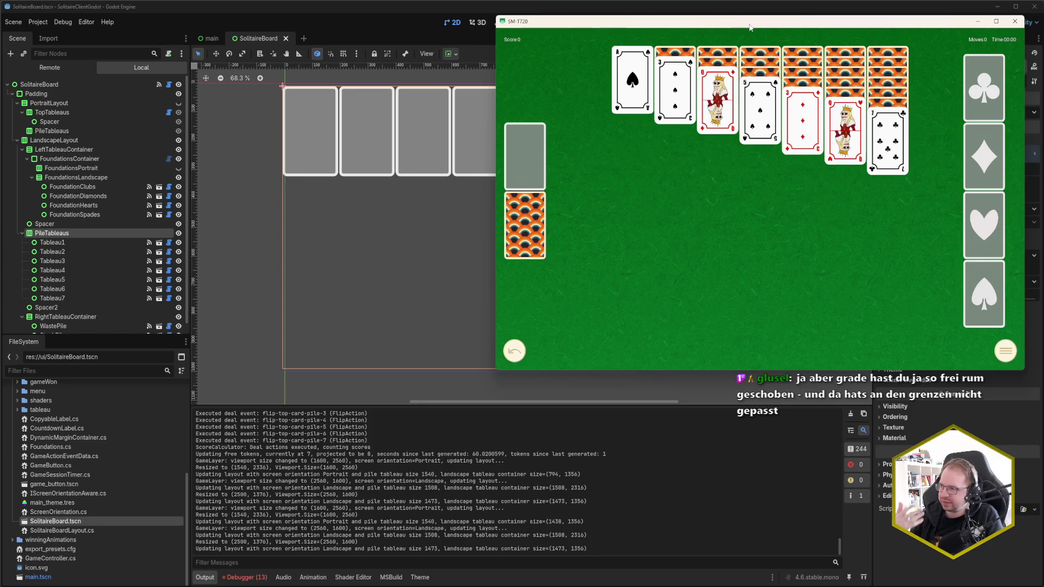
click(1015, 22)
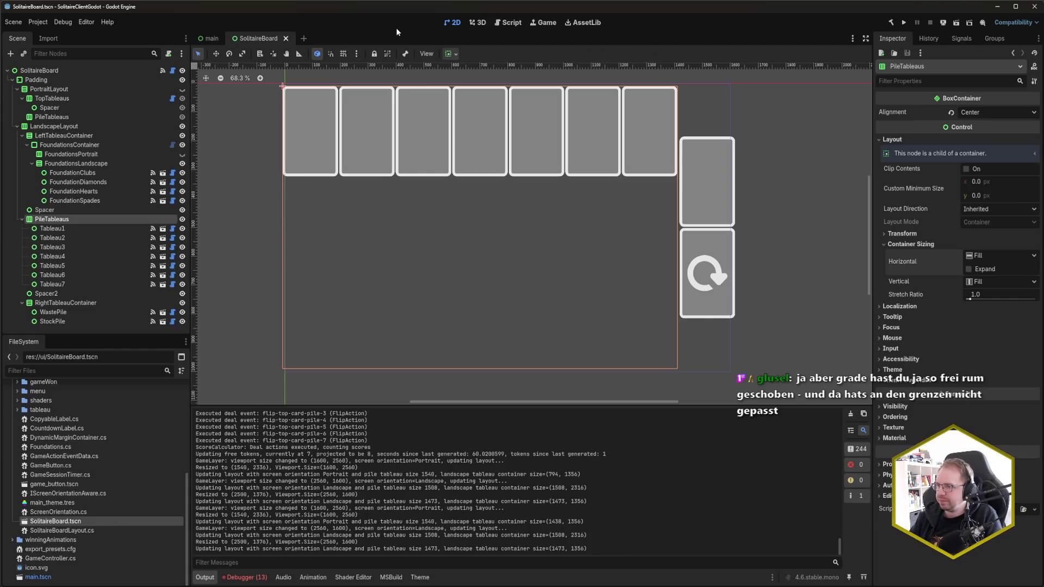
- Rebuild the .NET project with F5 and deploy it to the Samsung SM-T720
key(F5)
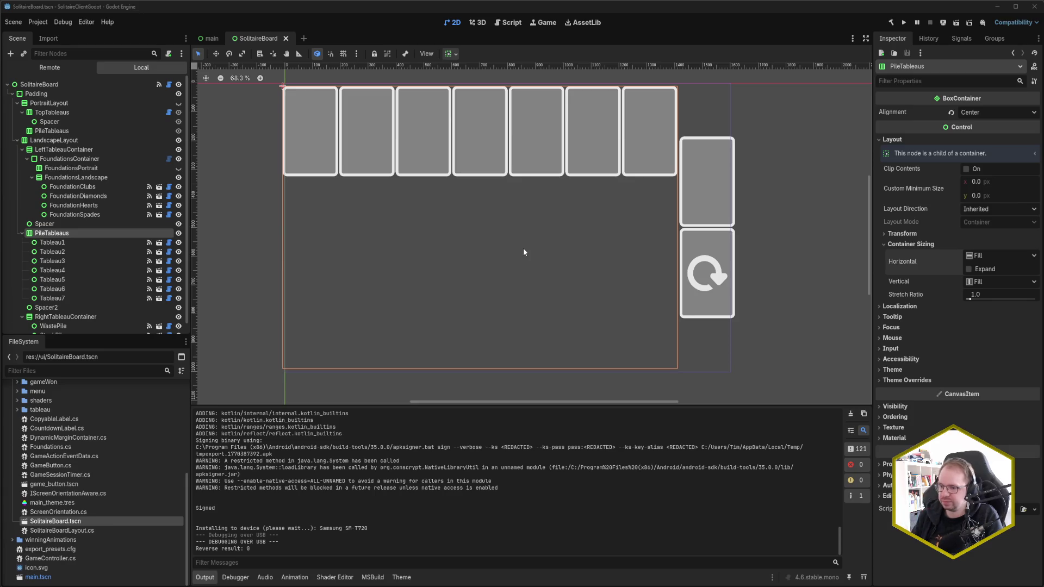
- Centre the game window on screen and start a new solitaire deal
drag(171, 25, 711, 24)
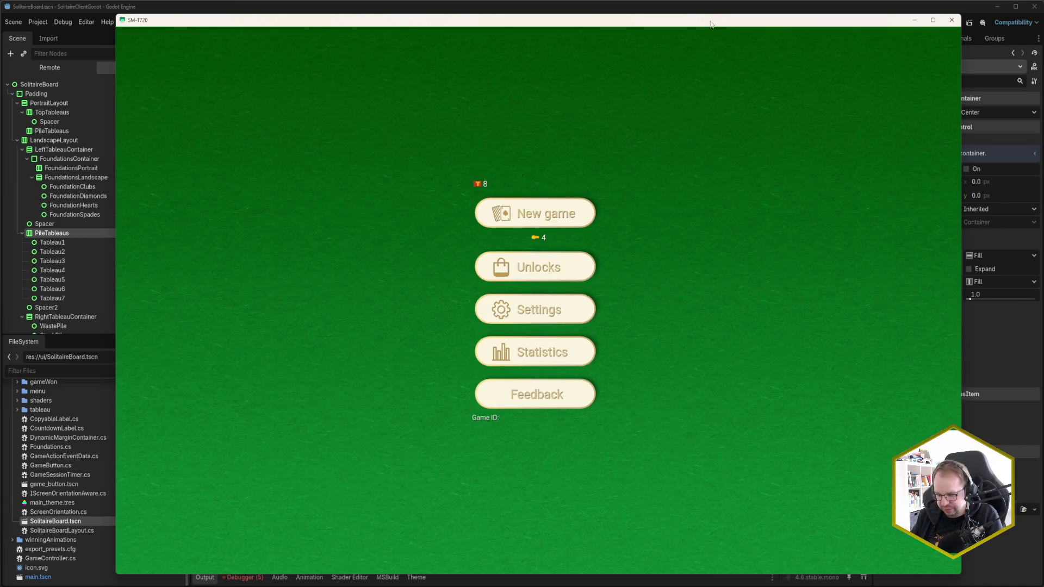
key(Return)
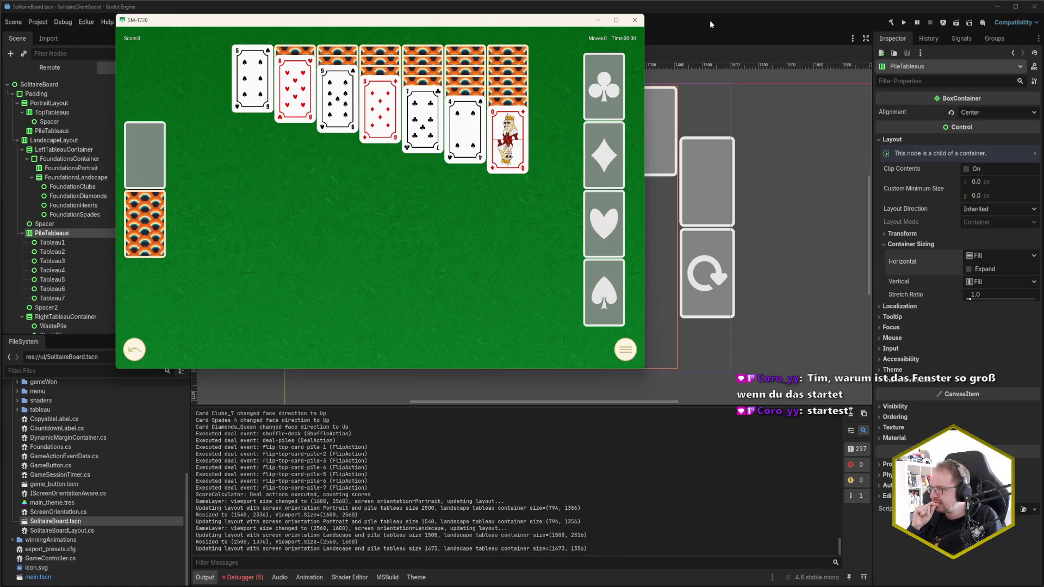
- Move the game window, screenshot its landscape board with Snipping Tool, then close it
mouse_move(503, 24)
mouse_down()
mouse_move(673, 82)
mouse_move(790, 103)
mouse_move(663, 53)
mouse_up()
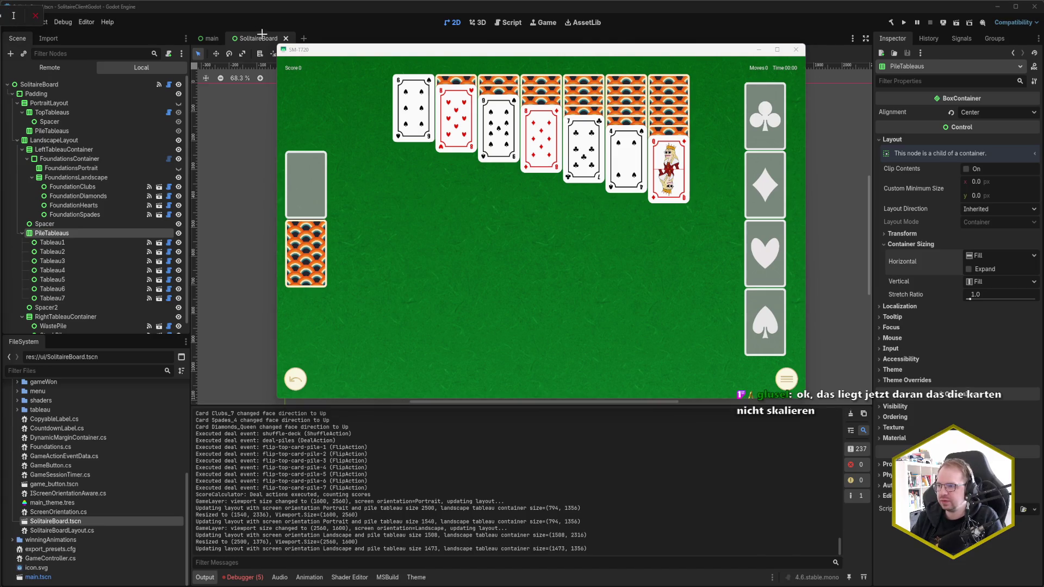
mouse_move(276, 43)
mouse_down()
mouse_move(457, 142)
mouse_move(806, 399)
mouse_up()
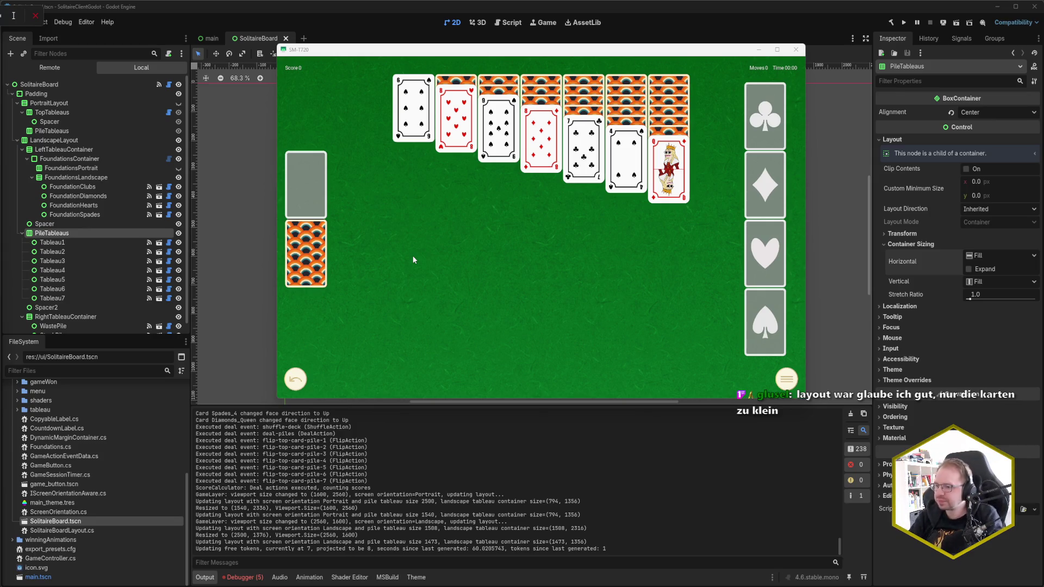
click(796, 50)
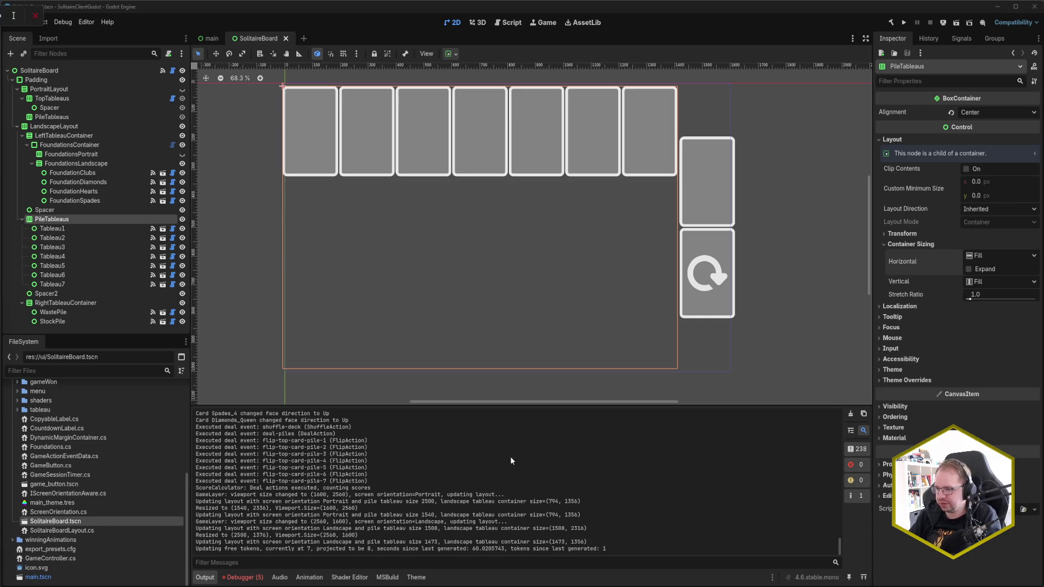
- Show the debugger's errors and reload the SolitaireBoard scene
click(241, 578)
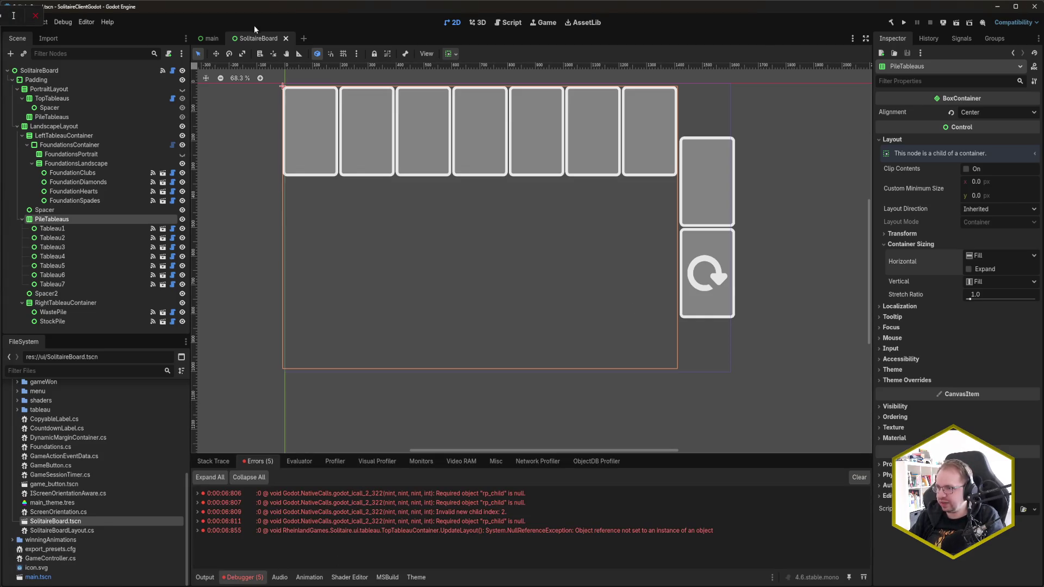
click(285, 38)
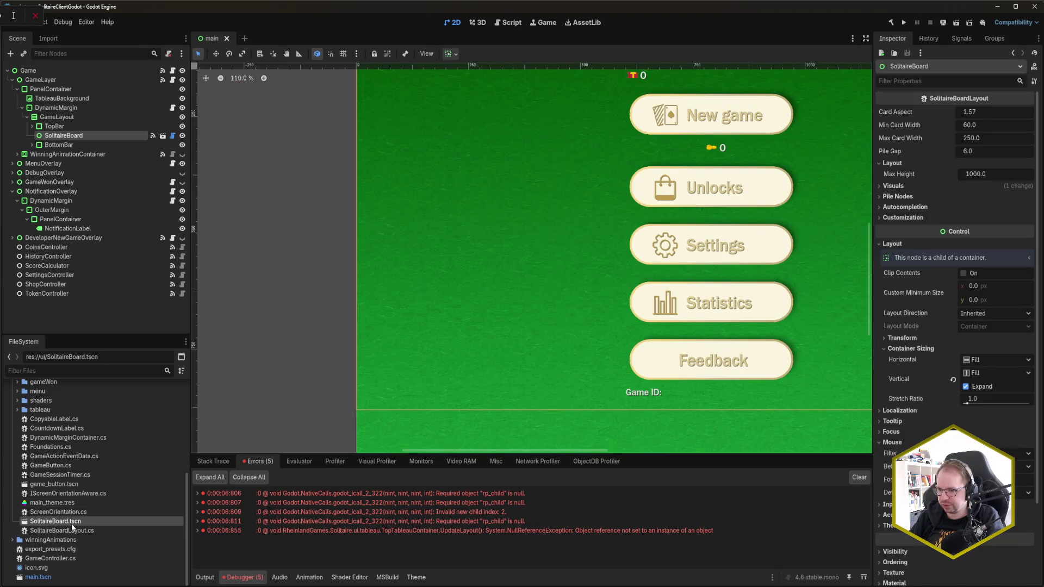
double_click(71, 523)
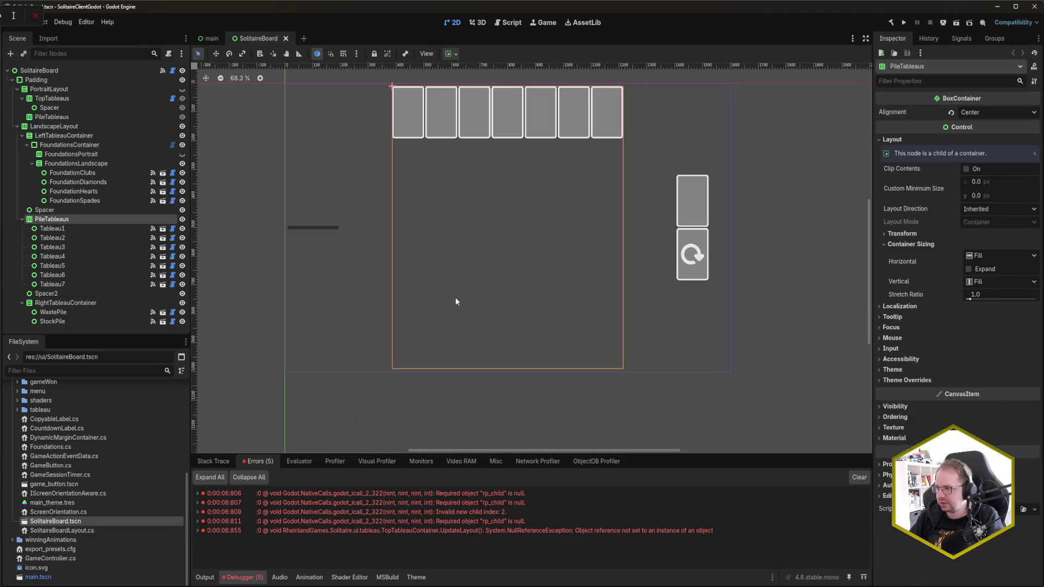
- Select the FoundationsLandscape bar on the board and clear the error list
drag(587, 272, 591, 316)
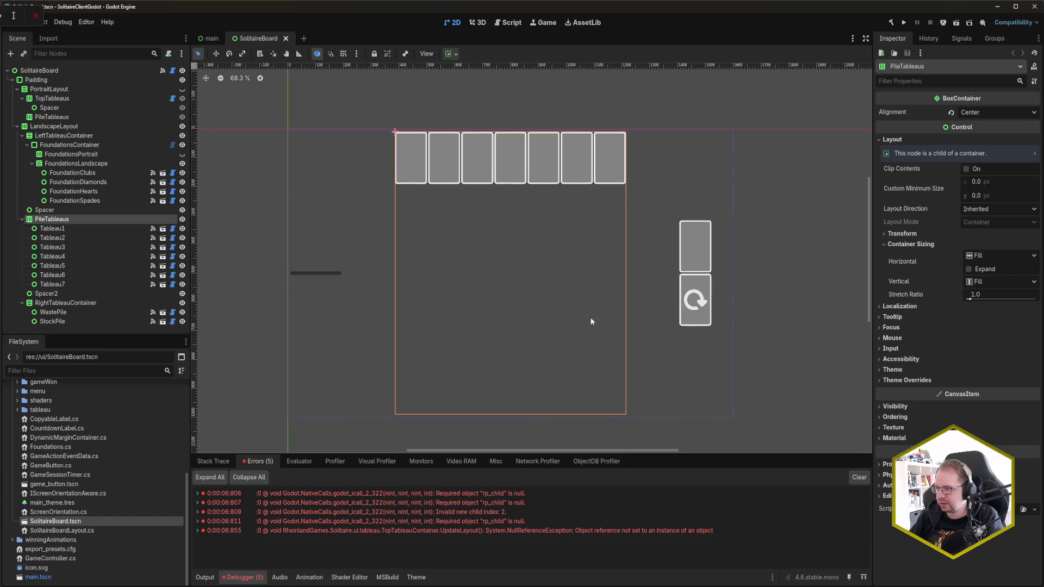
click(812, 189)
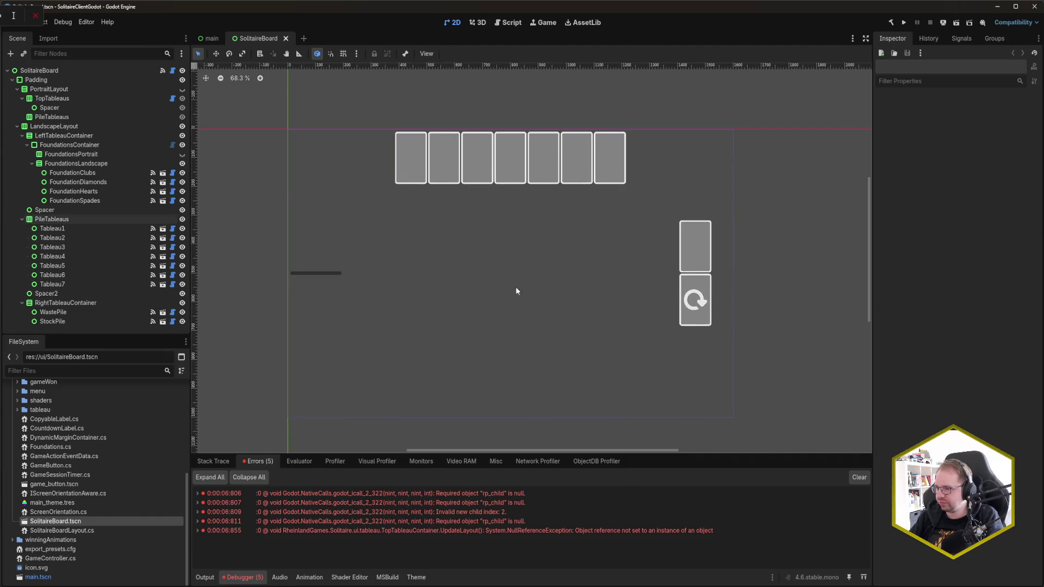
click(326, 277)
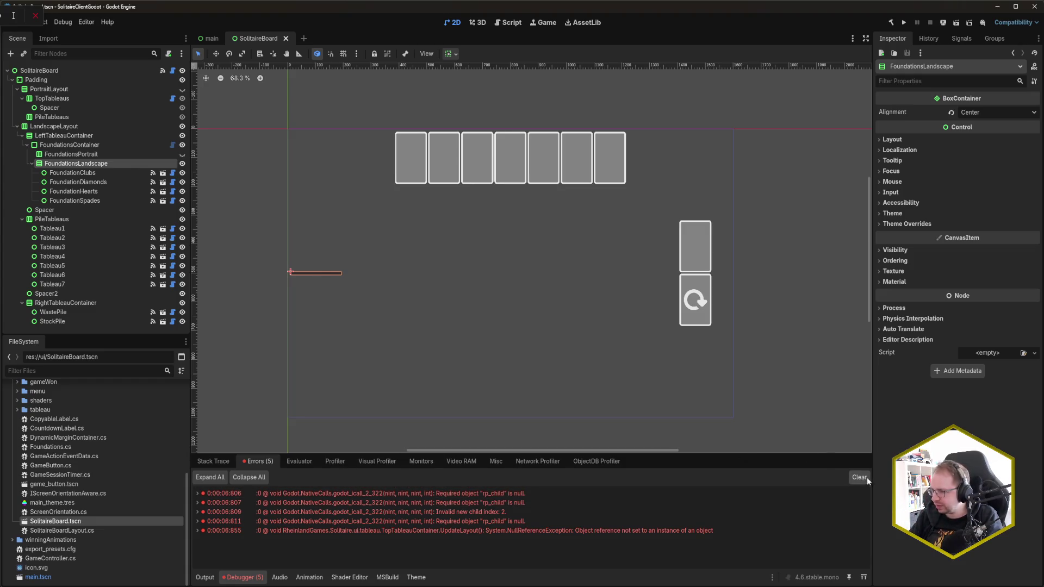
click(253, 384)
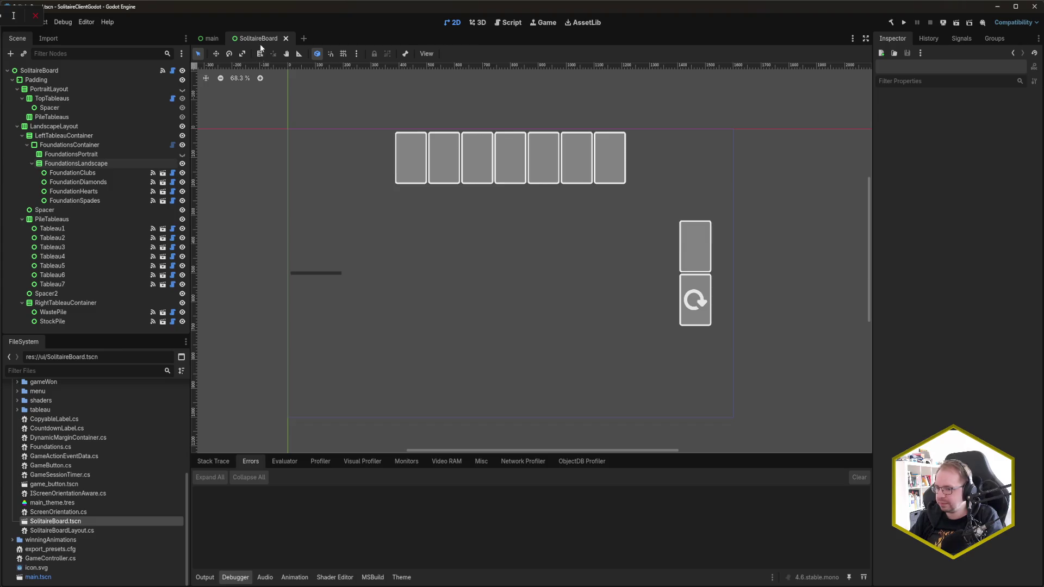
- Refresh the SolitaireBoard tab, select LandscapeLayout, and hide Spacer2 and Spacer
click(212, 38)
click(255, 38)
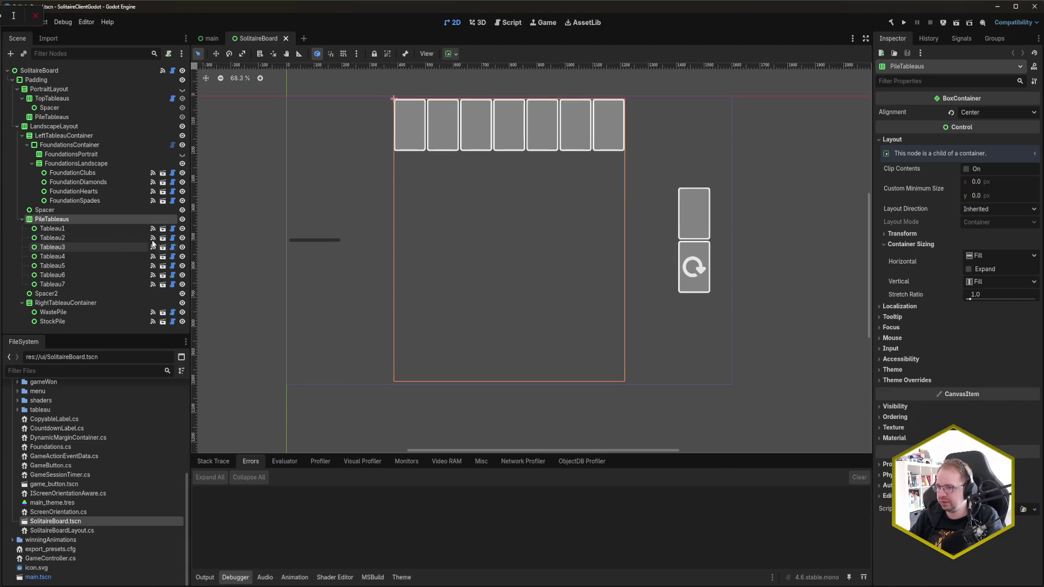
click(66, 128)
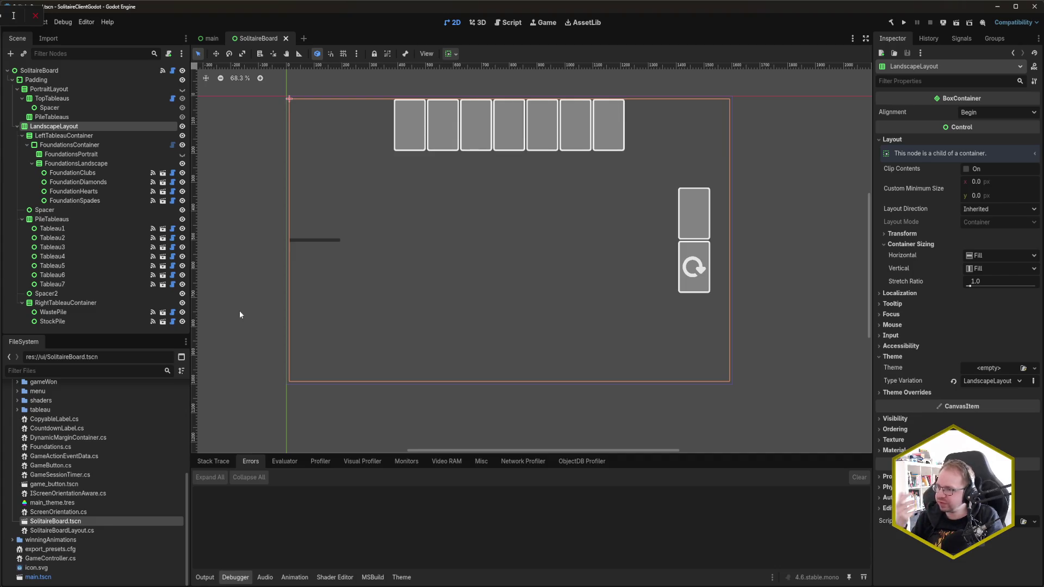
click(183, 294)
click(182, 210)
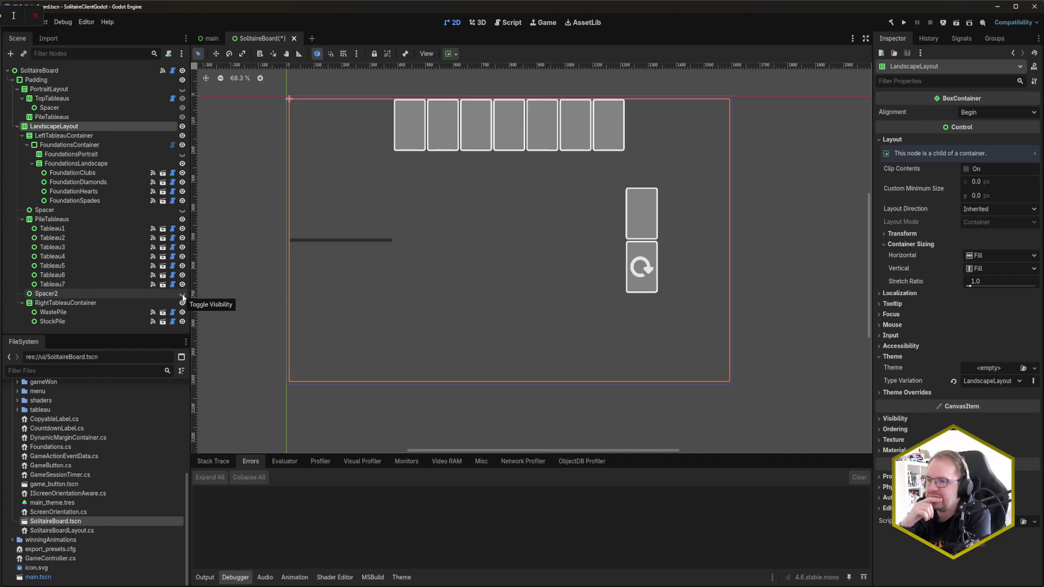
- Turn off Horizontal Expand for both RightTableauContainer and LeftTableauContainer
click(68, 303)
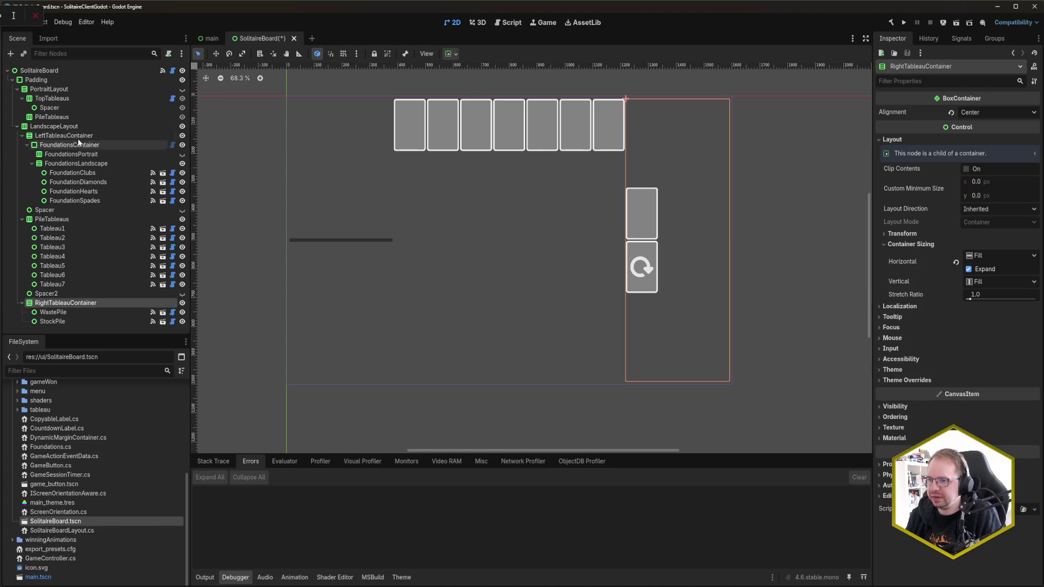
ctrl+click(99, 136)
click(903, 138)
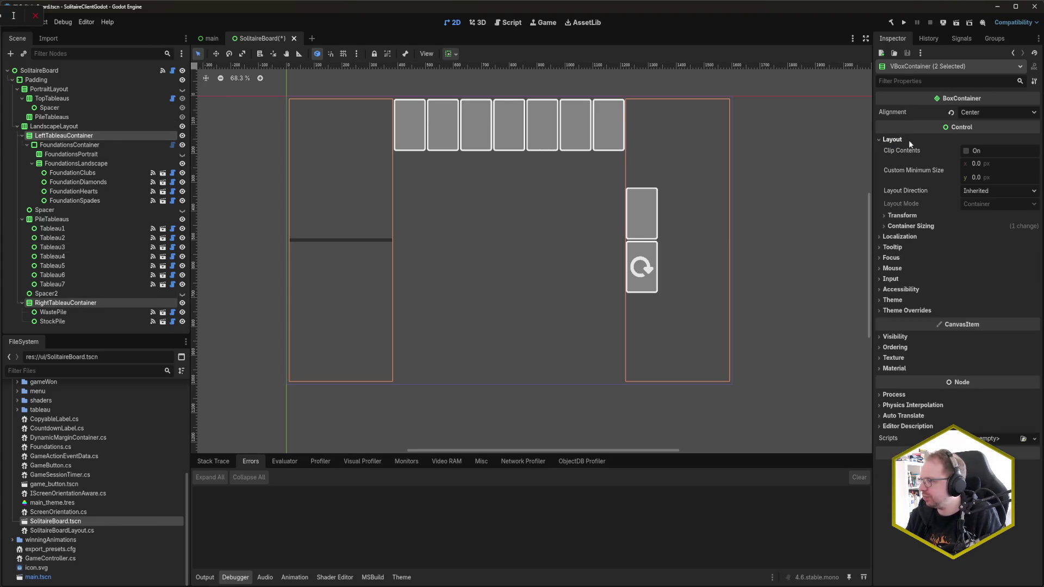
click(967, 226)
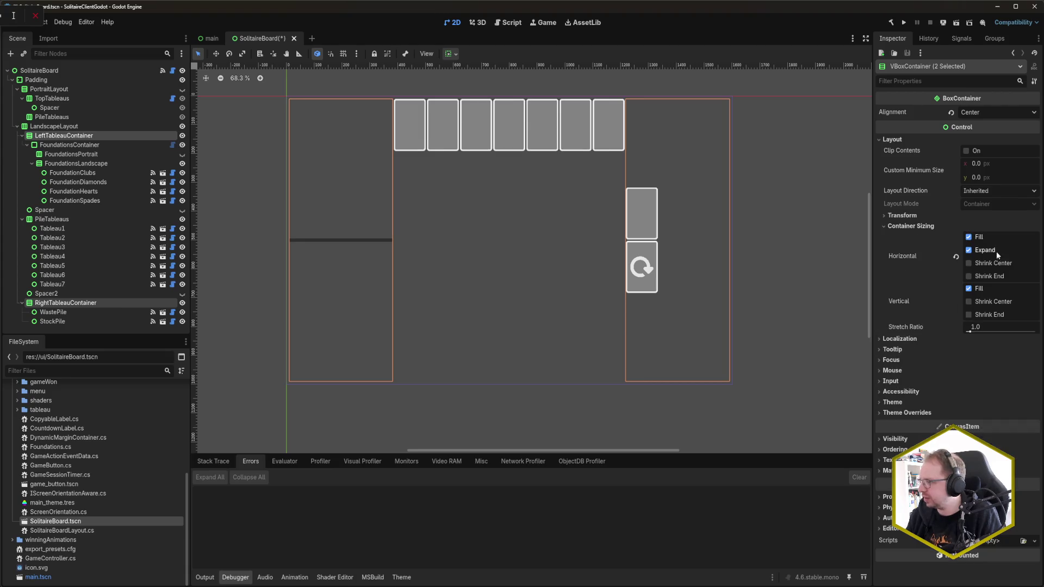
click(971, 250)
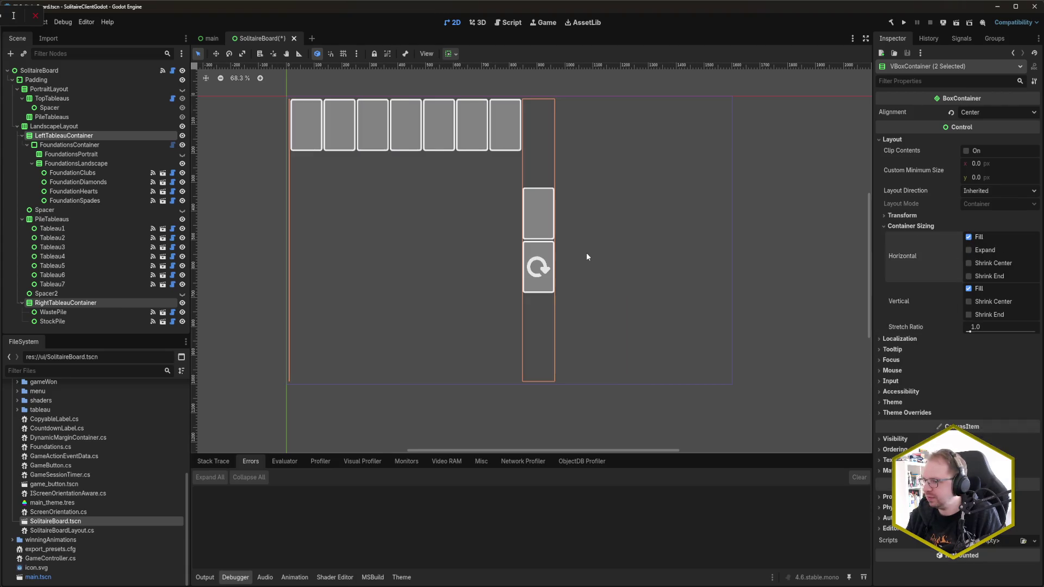
- Select the FoundationClubs pile inside FoundationsLandscape to view its properties
click(823, 223)
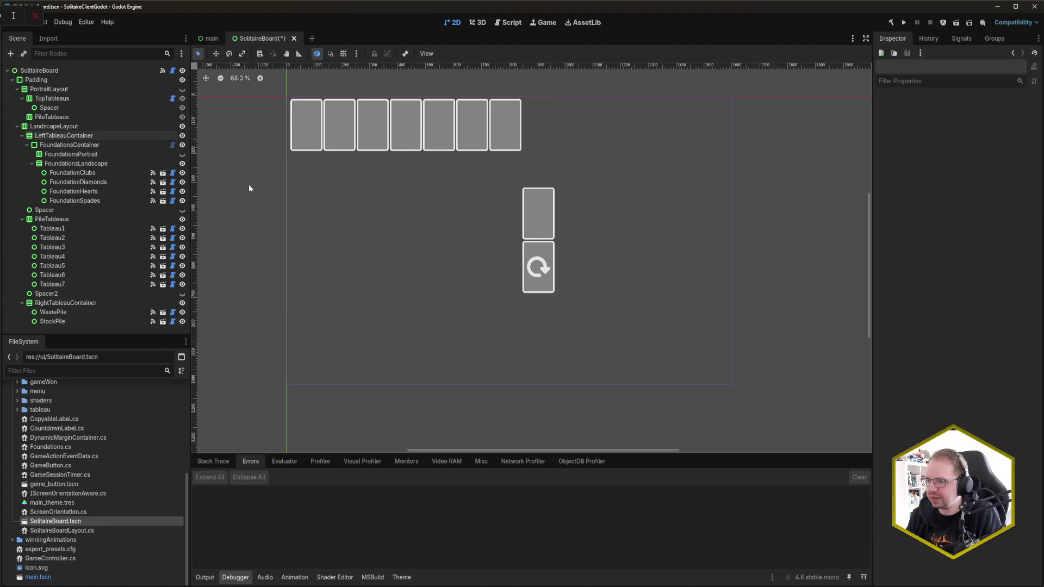
click(101, 164)
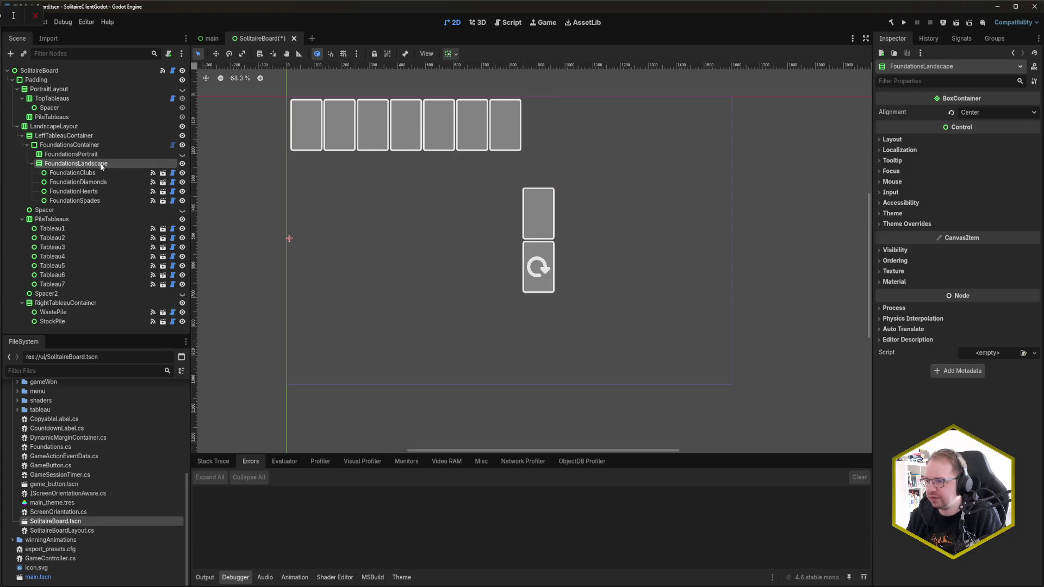
click(96, 174)
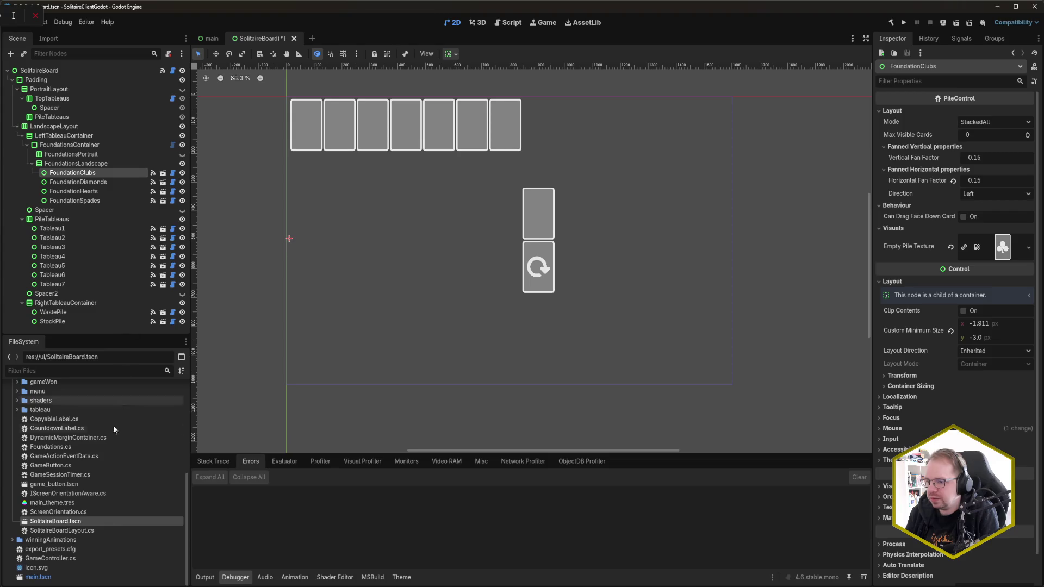
scroll(93, 496, up, 2)
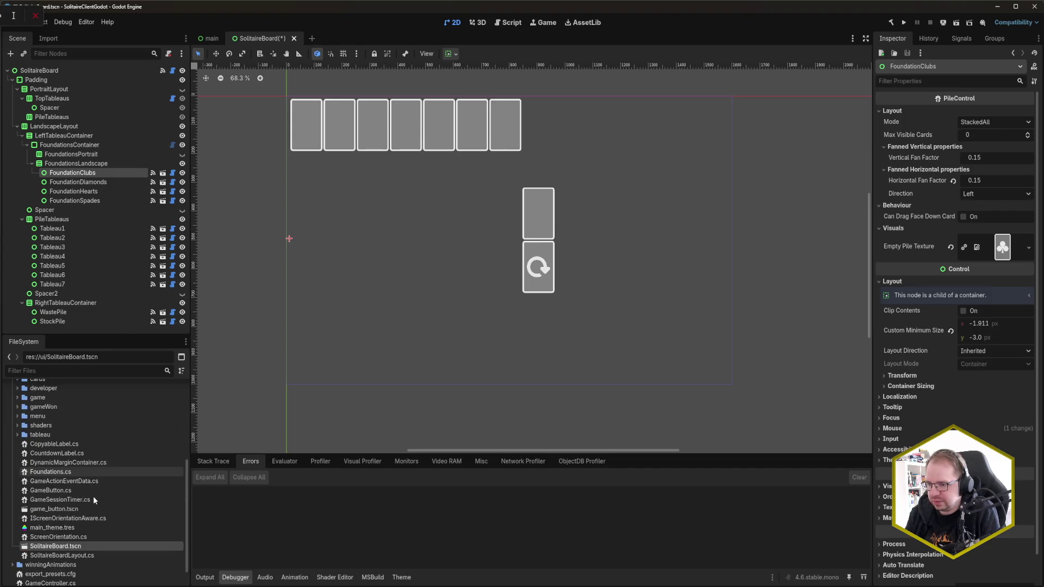
- Review Foundations.cs in Rider, then inspect its resource properties back in Godot
double_click(50, 472)
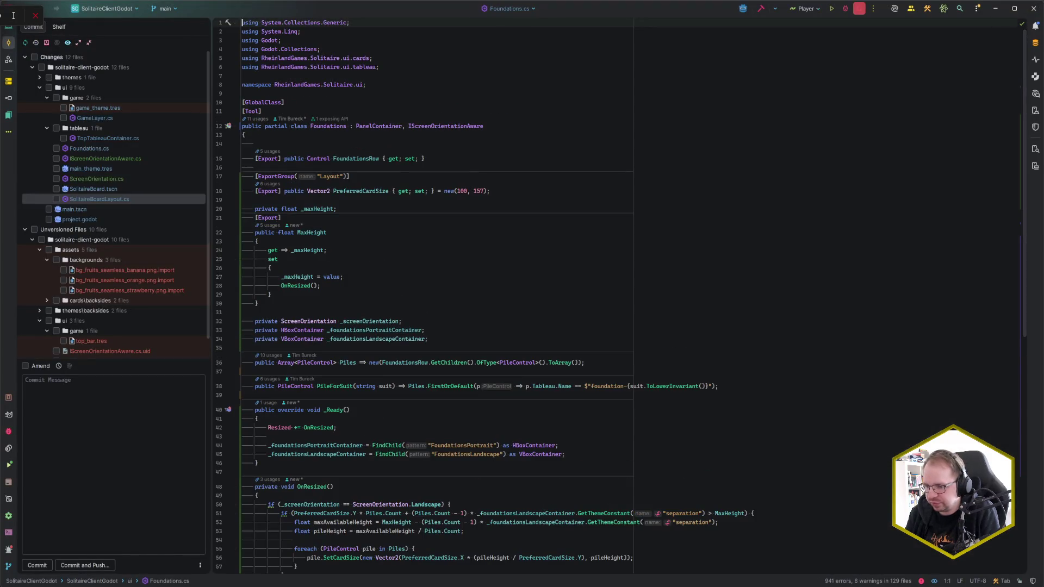
key(alt+Tab)
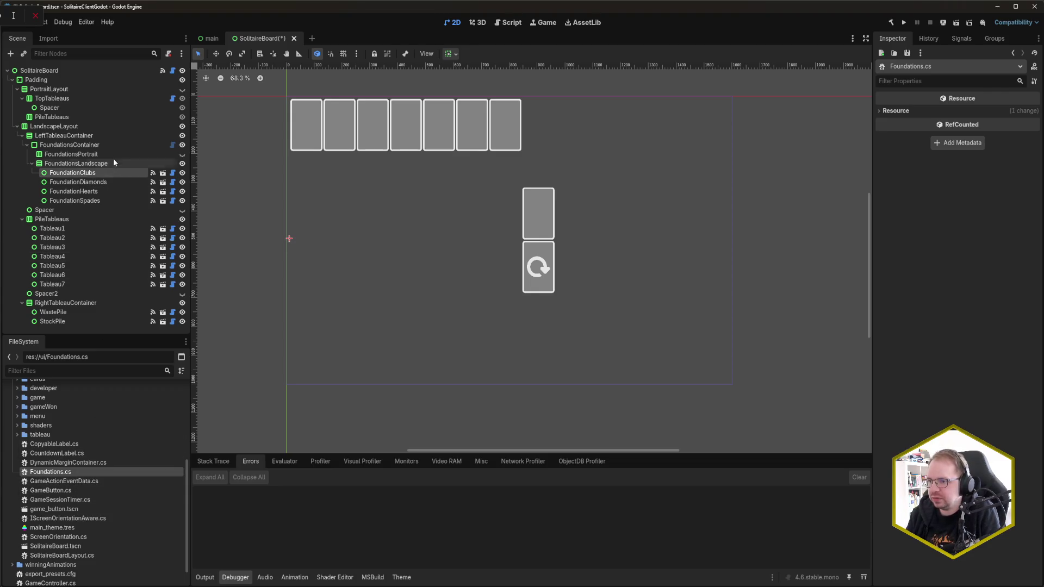
click(892, 112)
- Open the PileControl scene from the tableau folder for editing
click(896, 110)
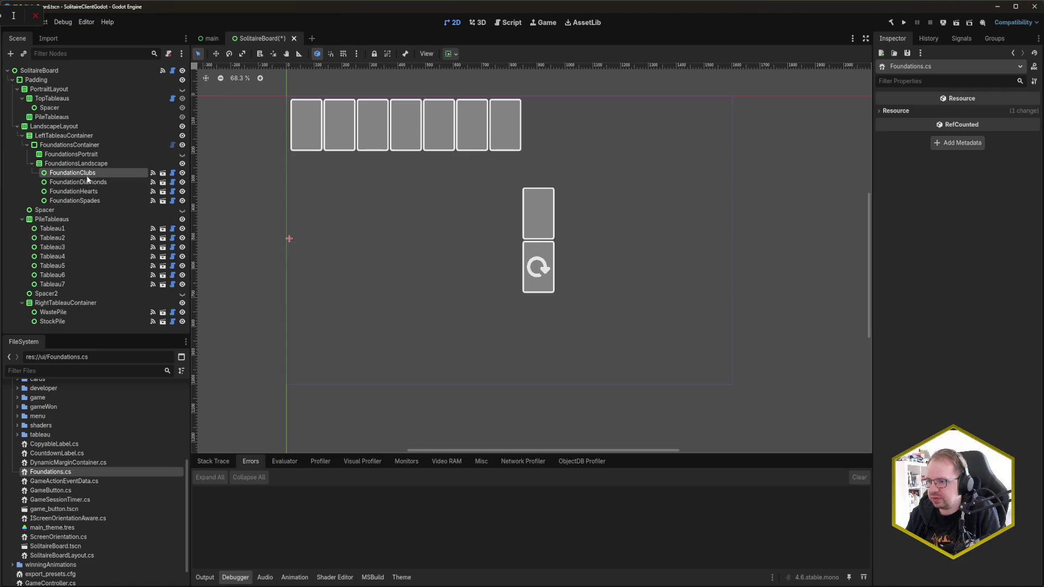
scroll(37, 474, up, 1)
scroll(36, 475, up, 1)
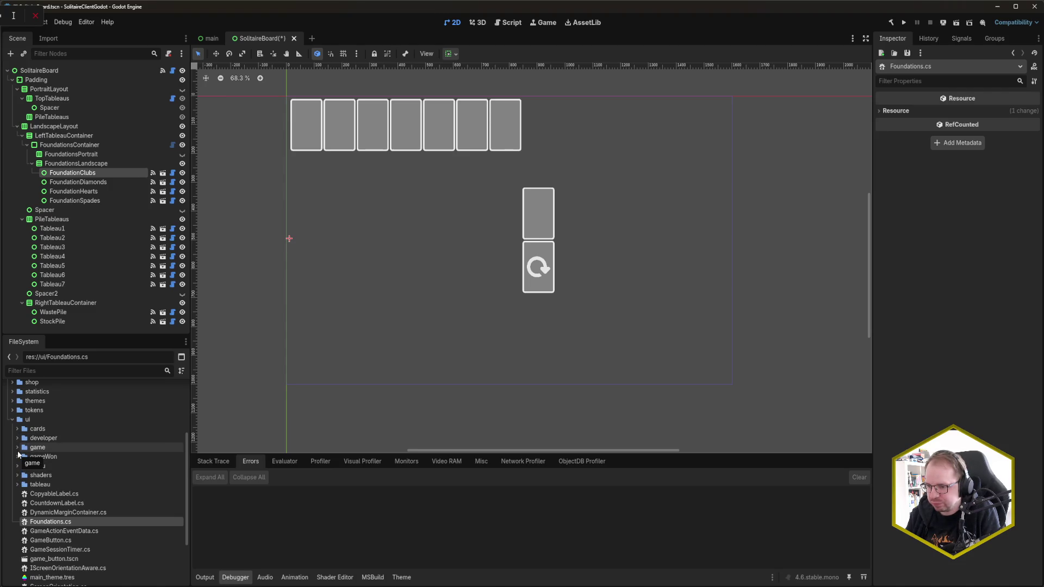
click(18, 485)
scroll(18, 485, down, 1)
click(70, 479)
double_click(70, 478)
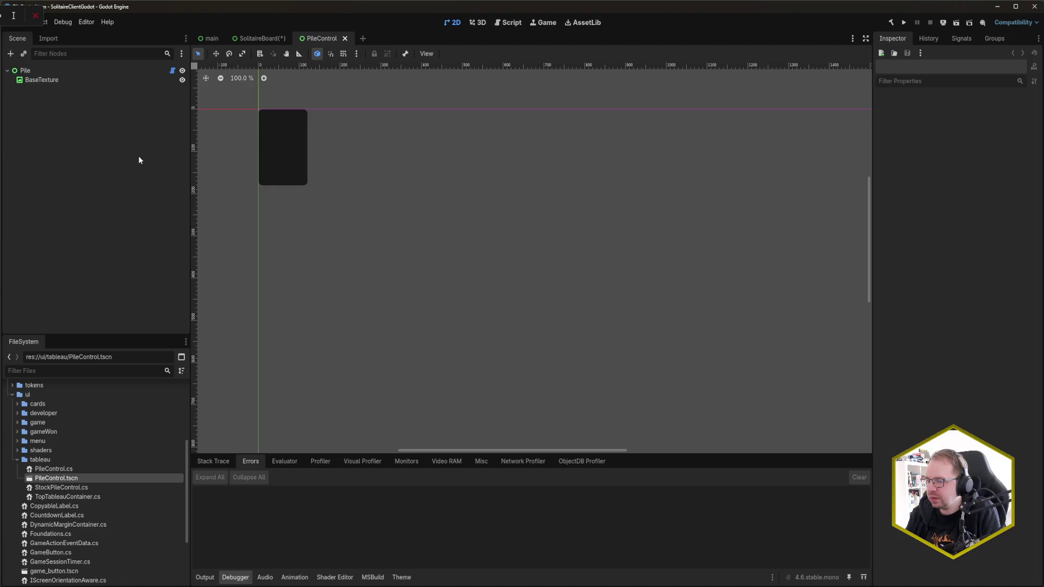
- Inspect the root Pile node's layout, behaviour and visual settings
click(99, 80)
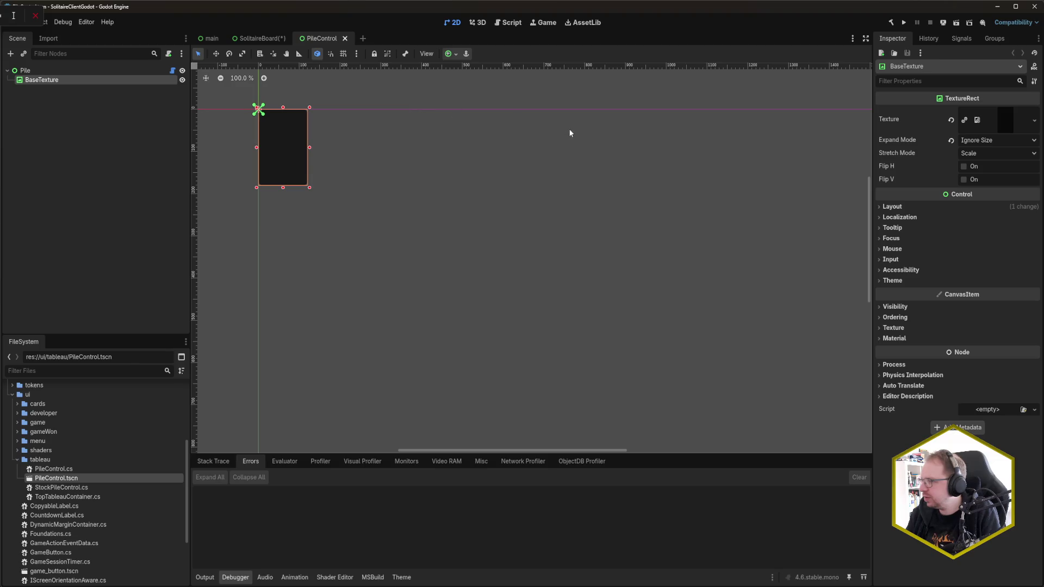
click(48, 70)
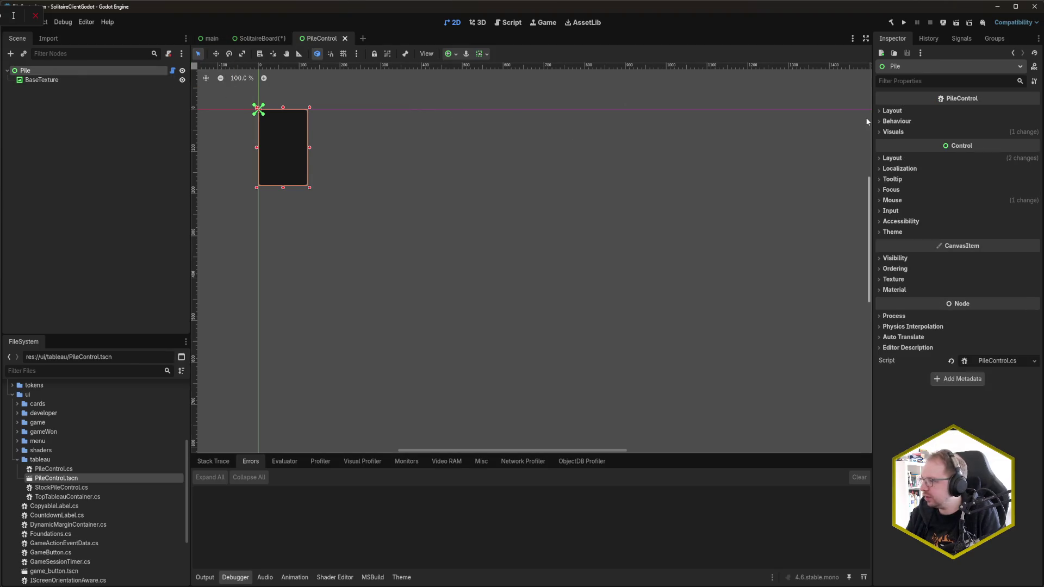
click(893, 132)
click(897, 121)
click(892, 111)
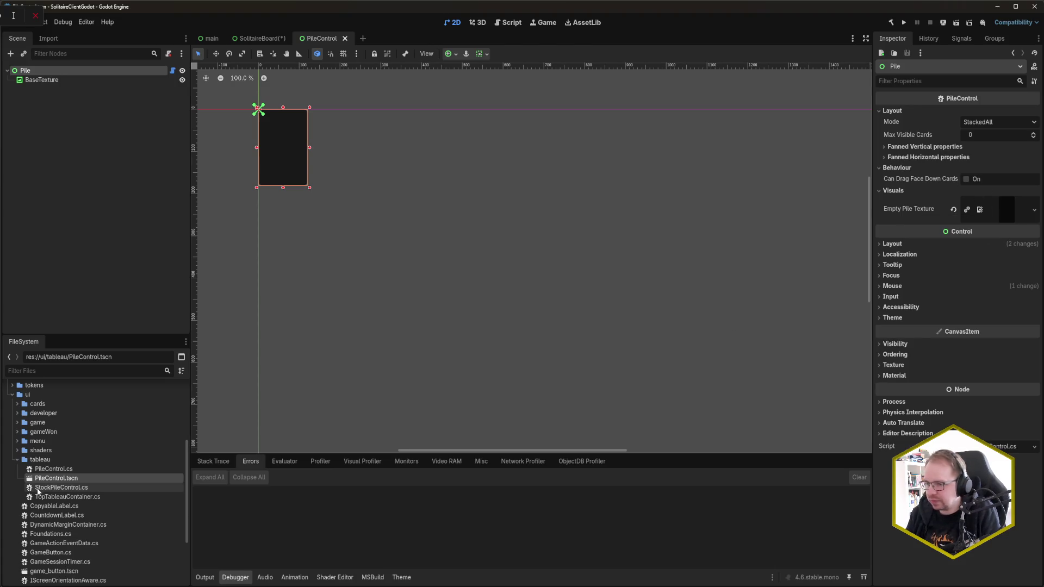
scroll(62, 500, up, 5)
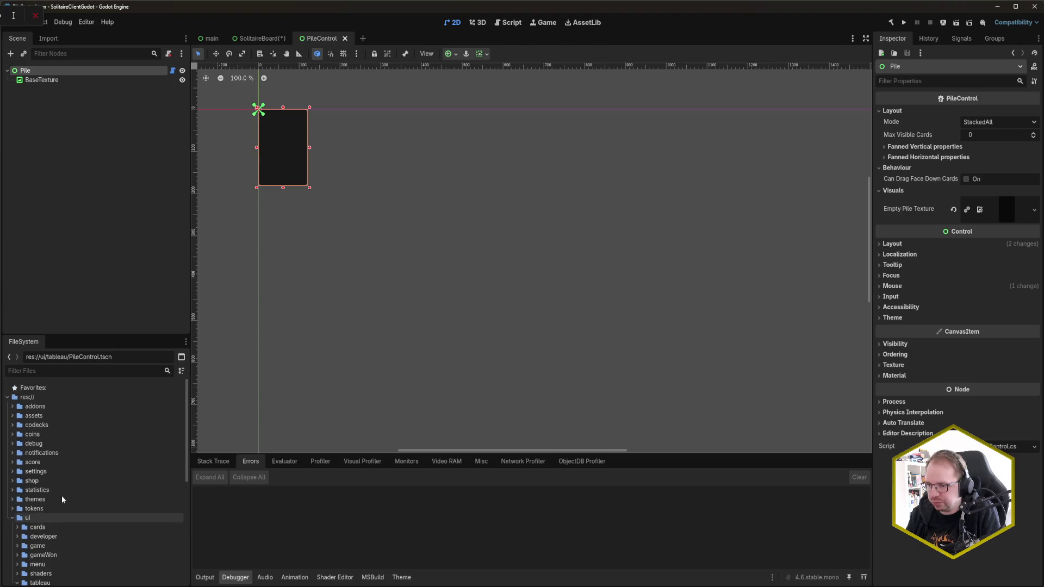
- Set Empty.svg as the Empty Pile Texture, save PileControl, and return to SolitaireBoard
click(13, 417)
click(23, 443)
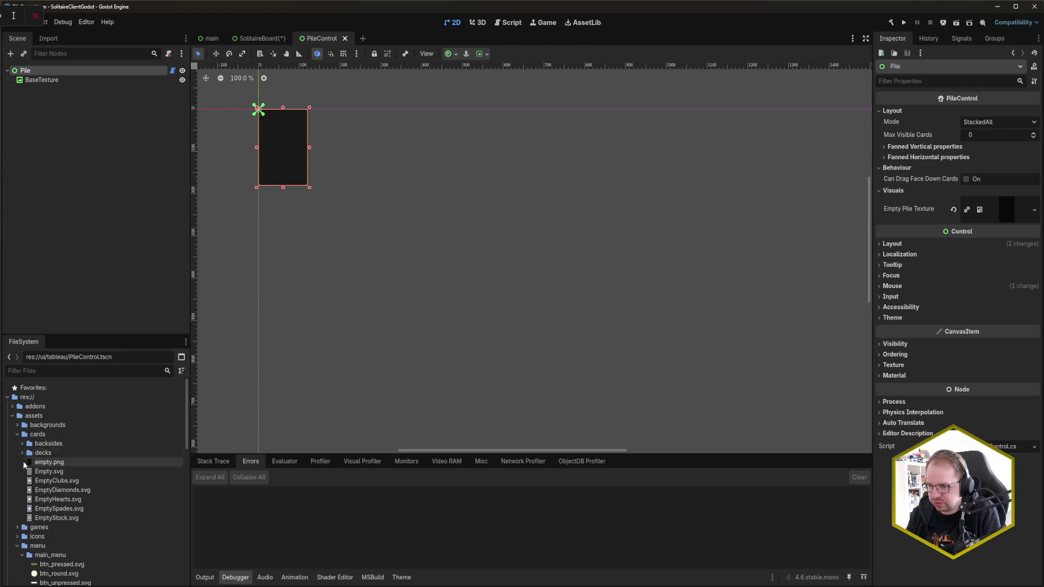
mouse_move(55, 475)
mouse_move(56, 475)
mouse_down()
mouse_move(979, 409)
mouse_move(1008, 218)
mouse_up()
key(ctrl+s)
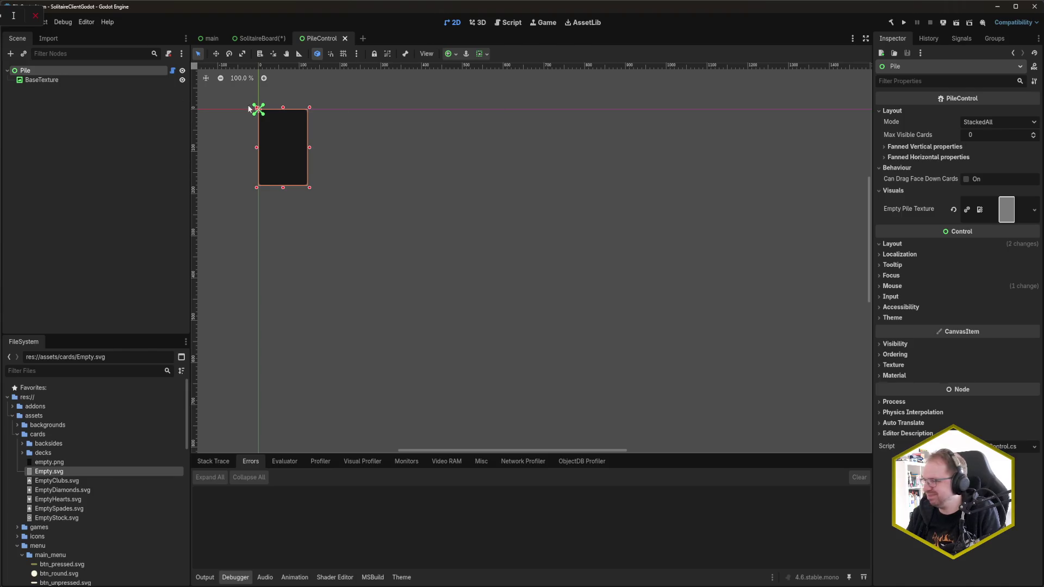
click(258, 40)
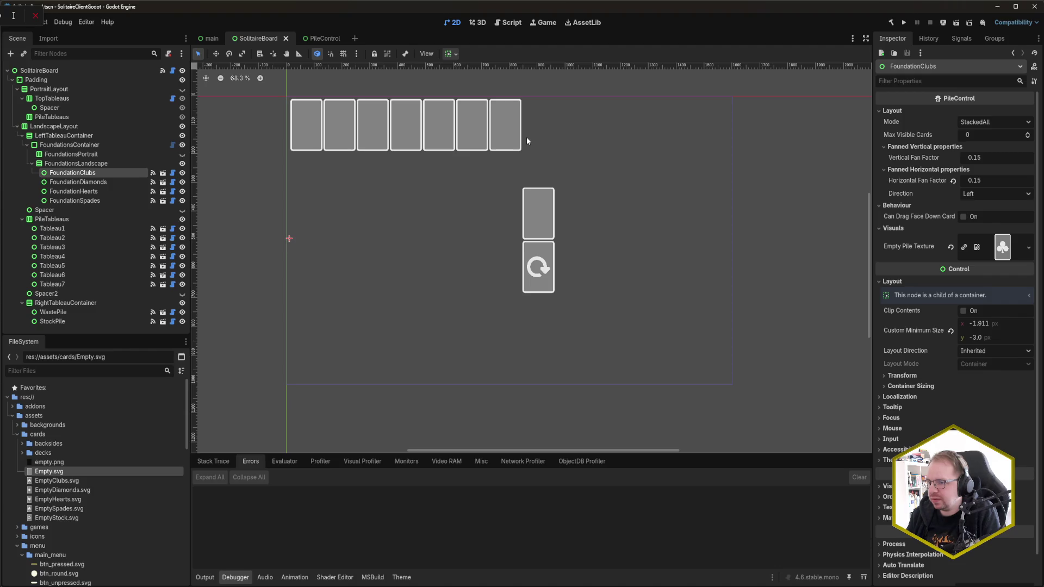
- Enable Horizontal Expand on PileTableaus and save the SolitaireBoard scene
click(182, 155)
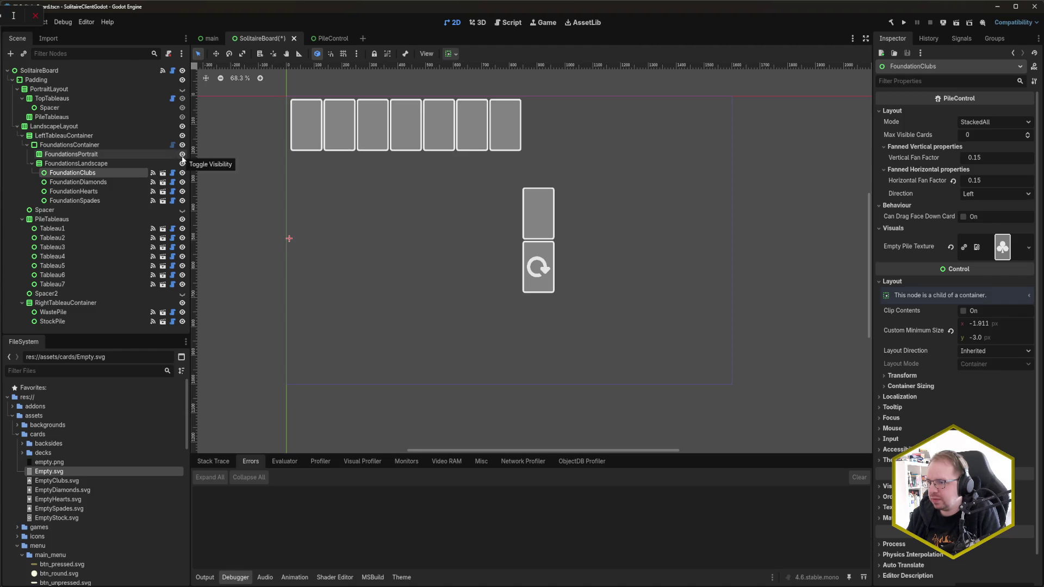
click(182, 154)
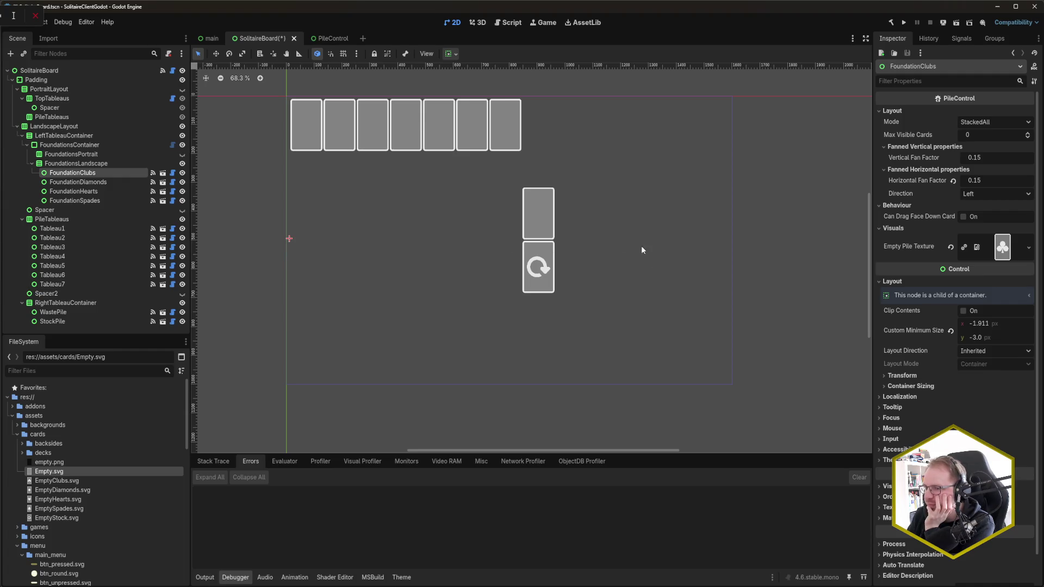
click(82, 219)
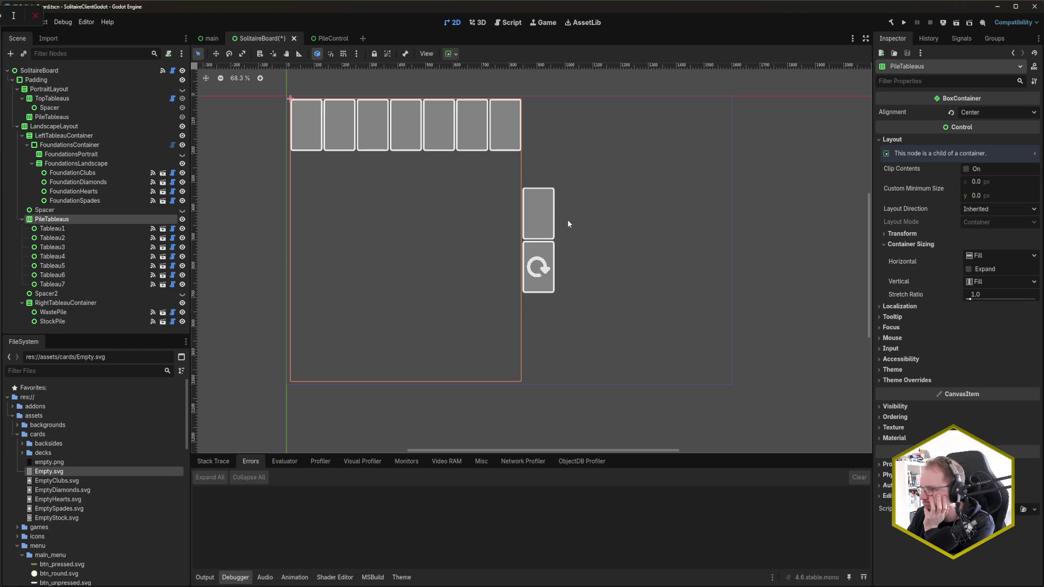
click(976, 272)
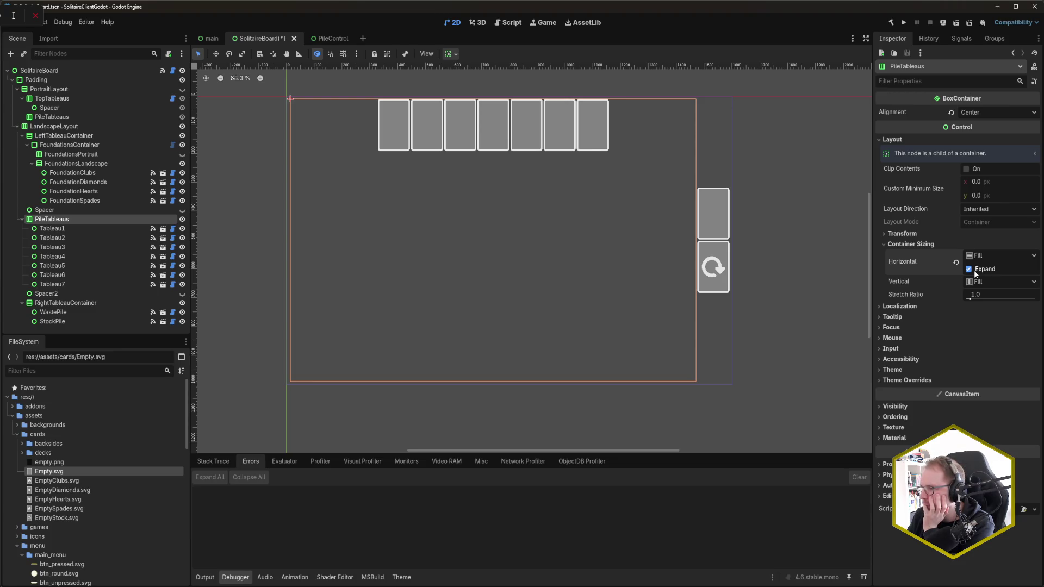
key(ctrl+s)
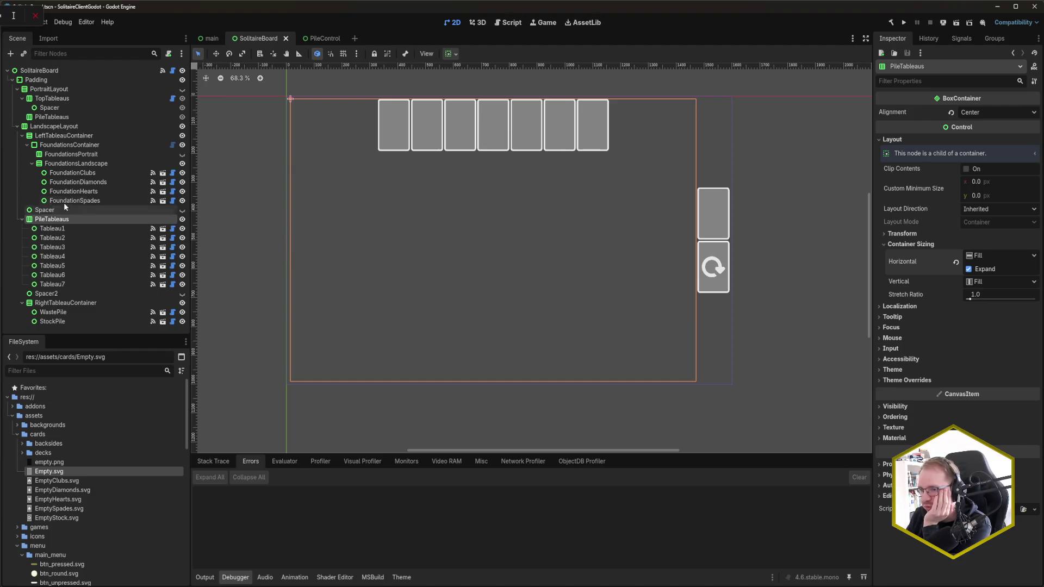
click(79, 163)
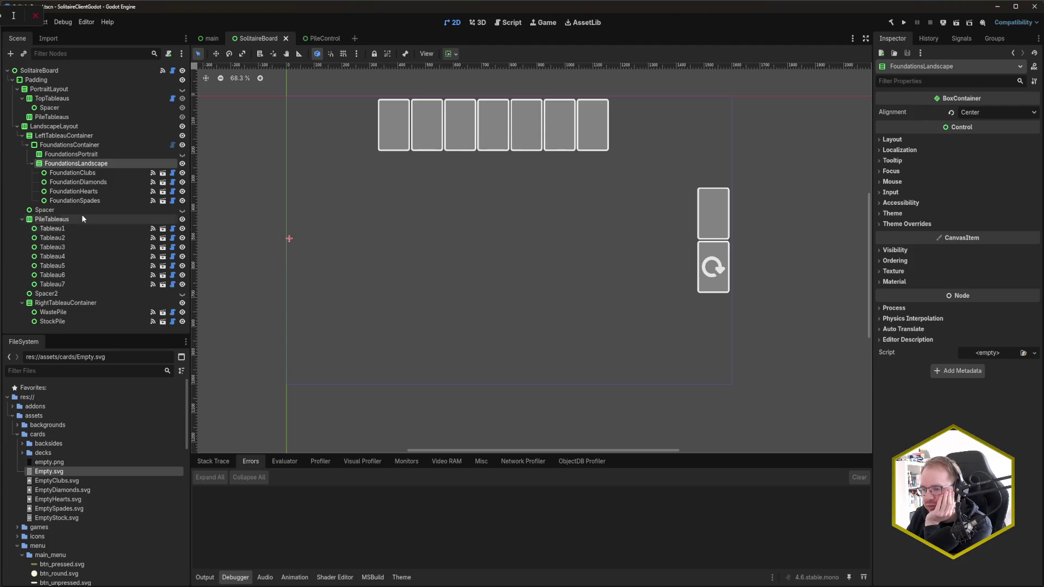
click(92, 175)
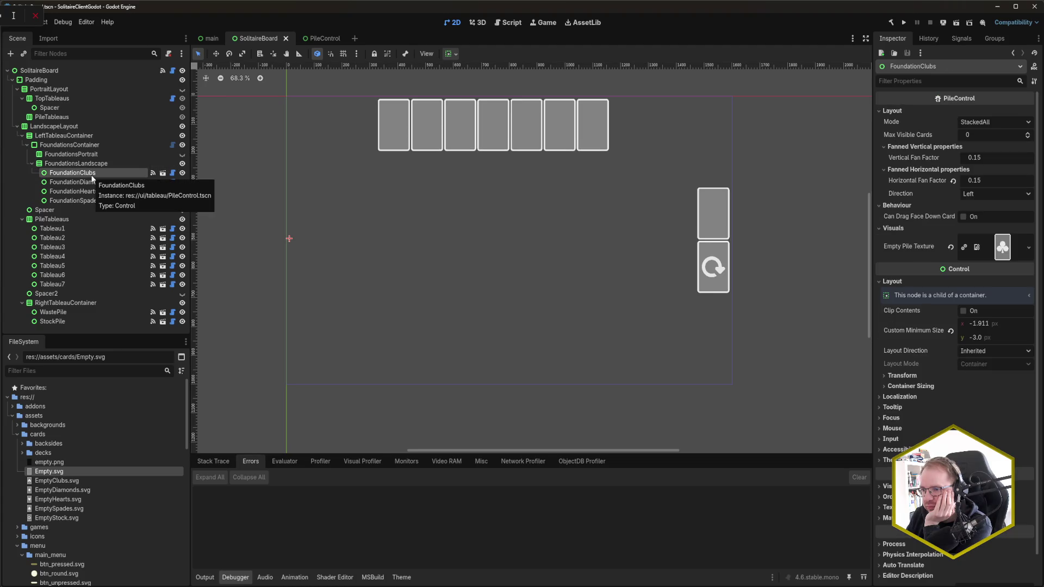
scroll(93, 498, down, 3)
scroll(92, 498, down, 7)
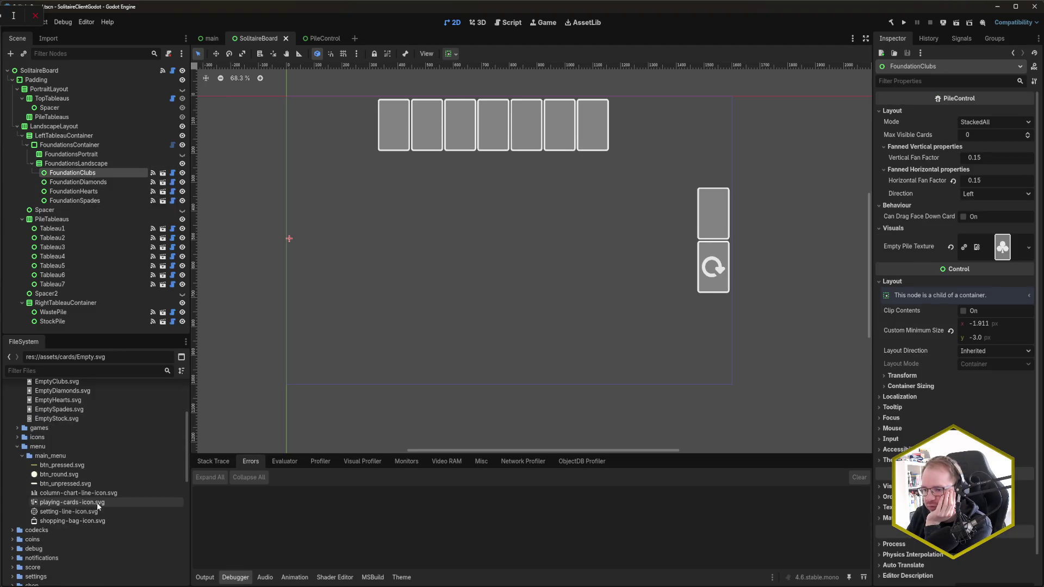
scroll(96, 518, down, 2)
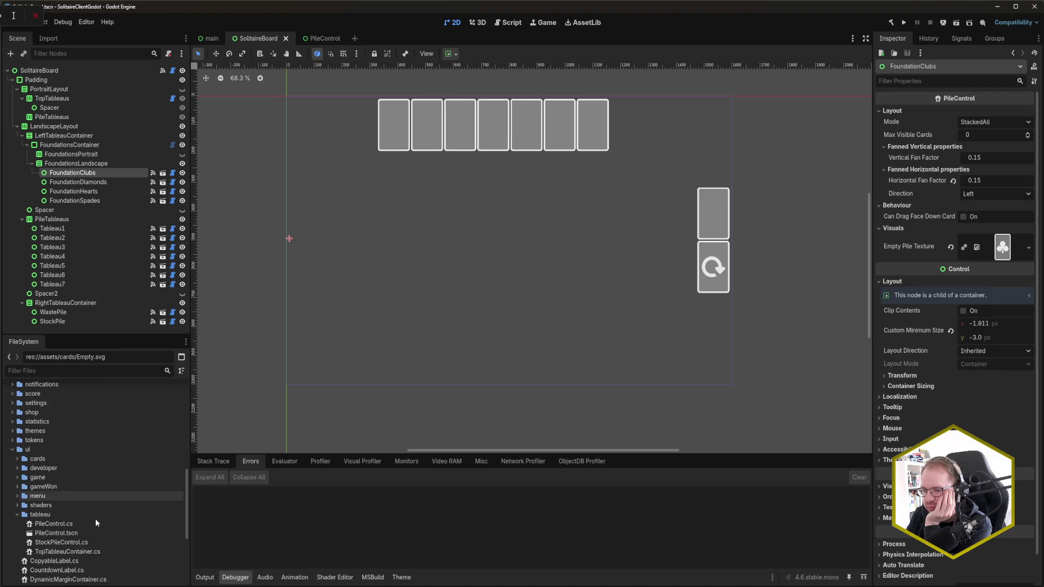
mouse_move(70, 511)
mouse_down()
mouse_move(64, 227)
mouse_move(76, 172)
mouse_up()
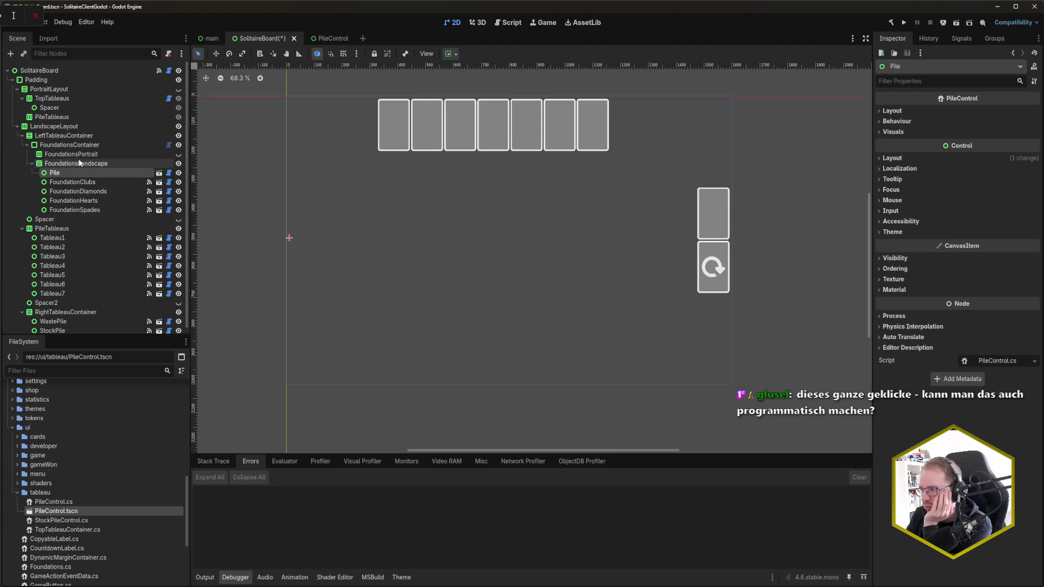
click(895, 131)
click(897, 121)
click(892, 111)
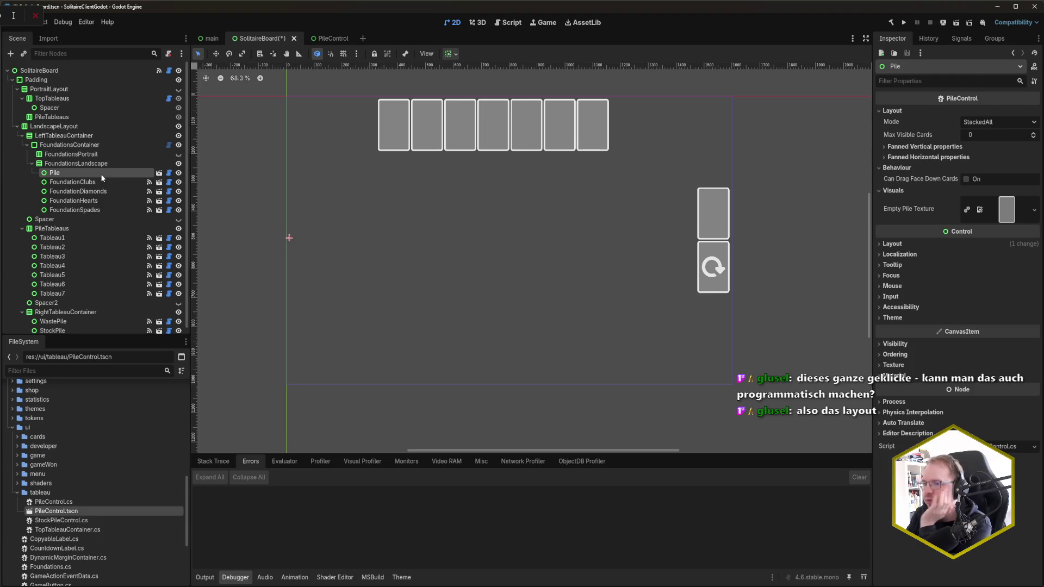
drag(73, 172, 64, 231)
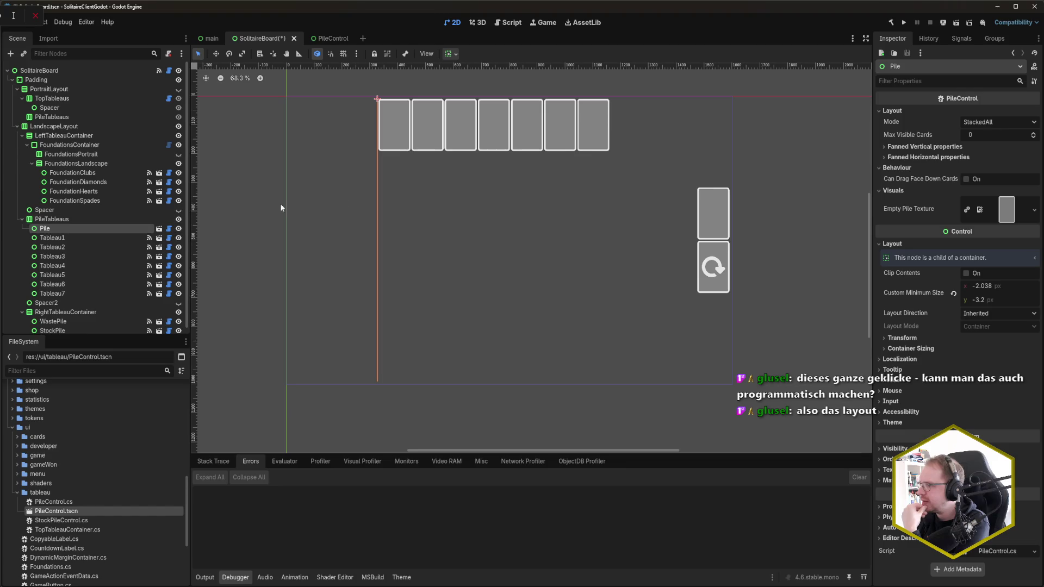
click(953, 147)
click(949, 169)
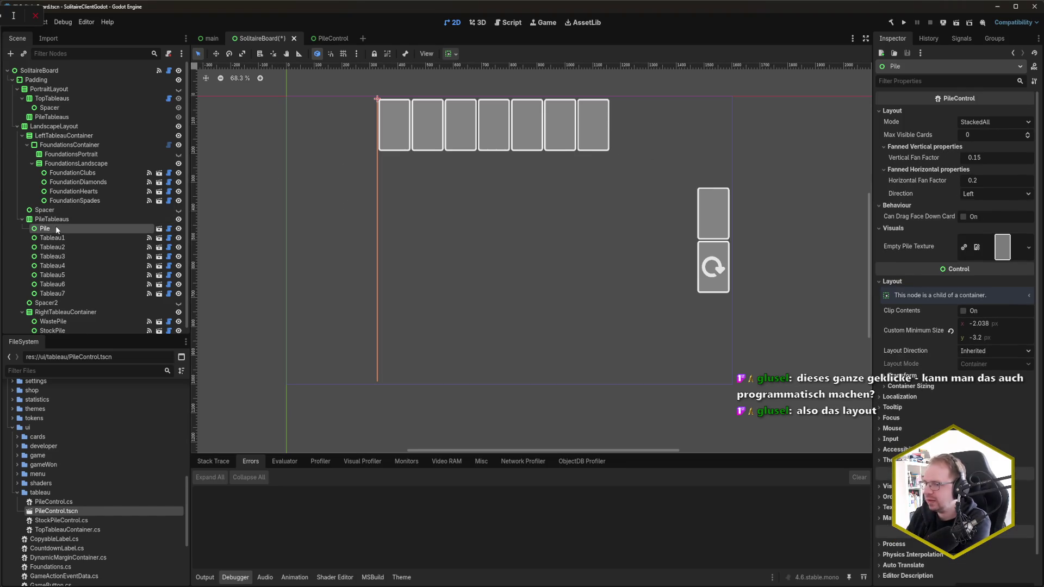
key(Delete)
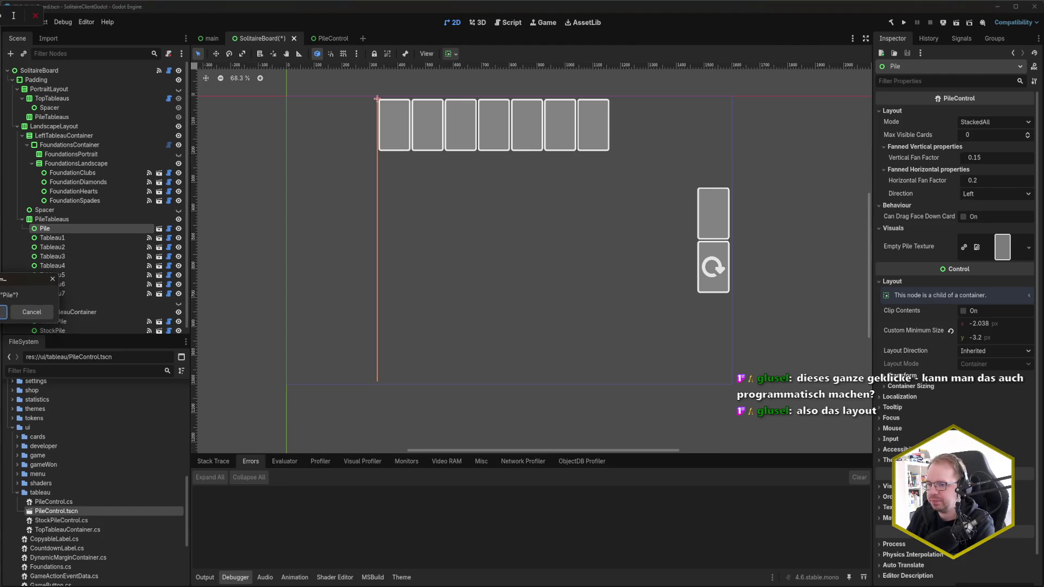
click(4, 311)
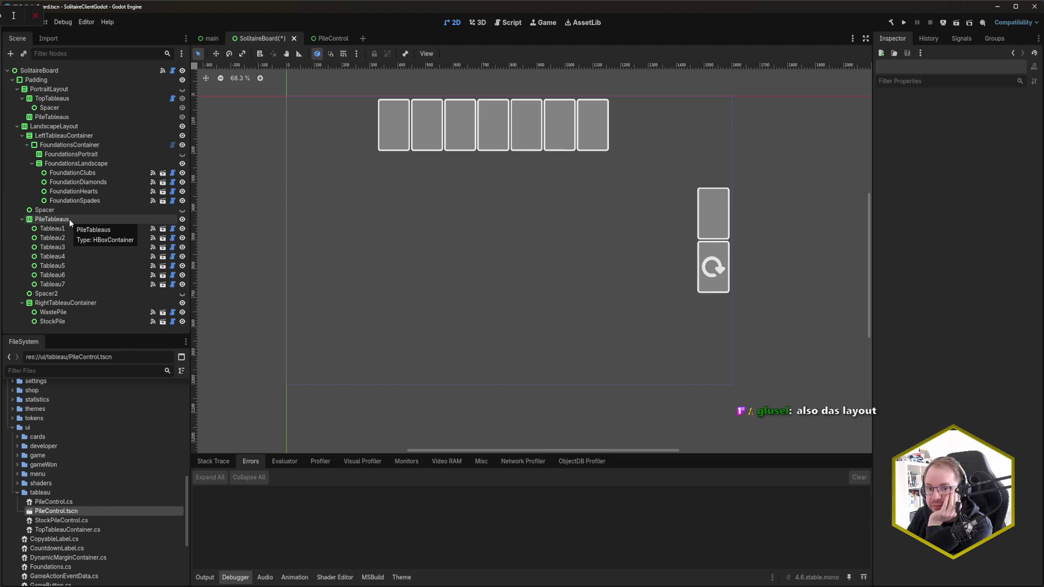
click(70, 220)
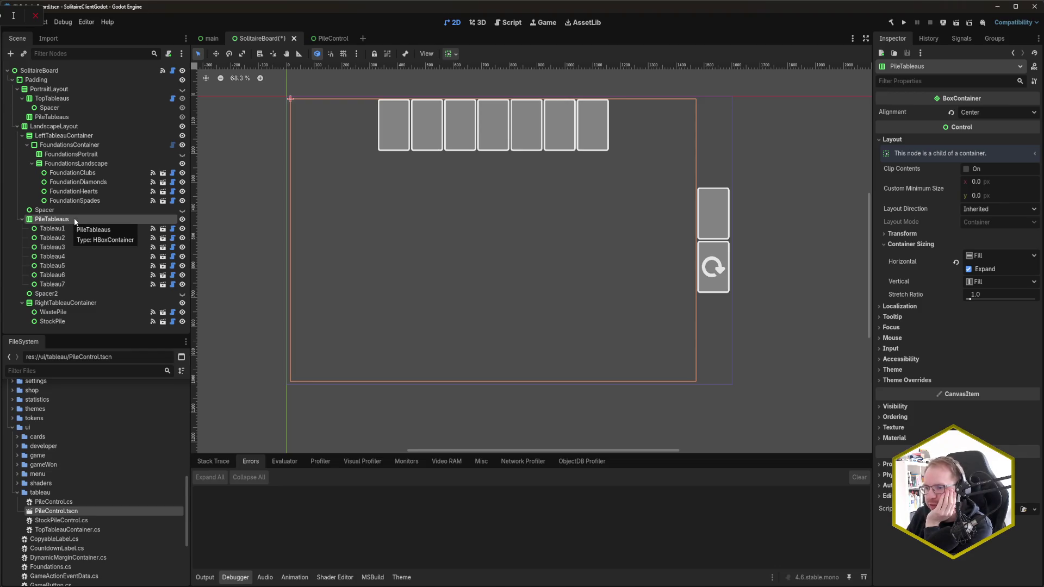
click(971, 270)
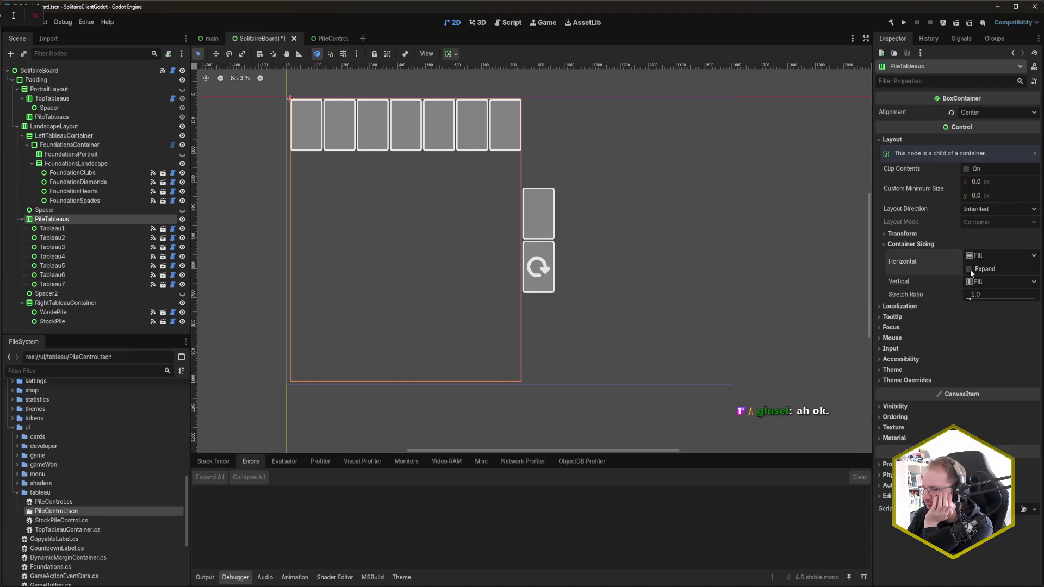
click(970, 270)
key(ctrl+s)
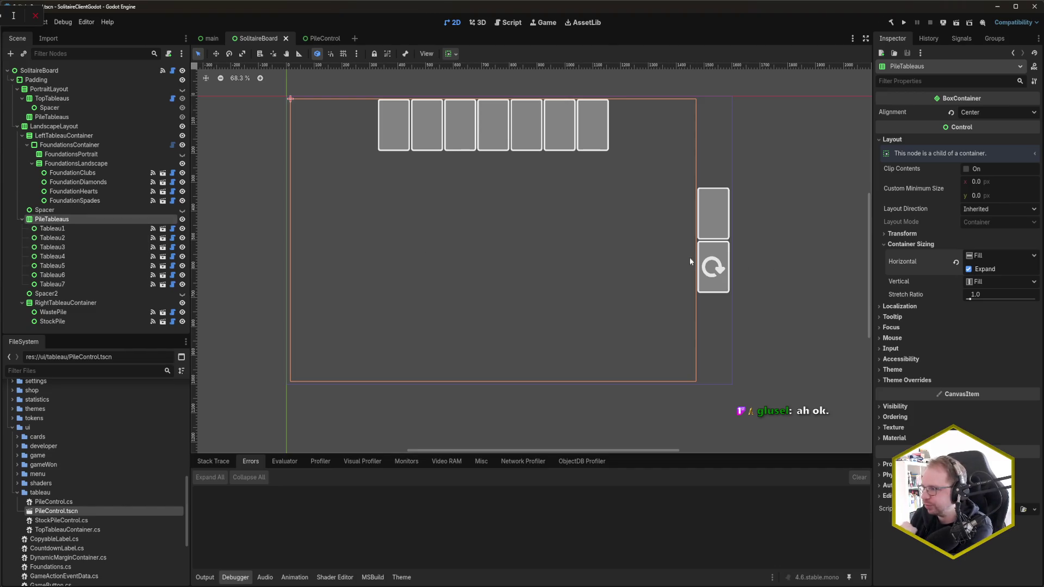
- Inspect the Tableau1 and FoundationClubs piles, then open Project Settings
mouse_move(908, 264)
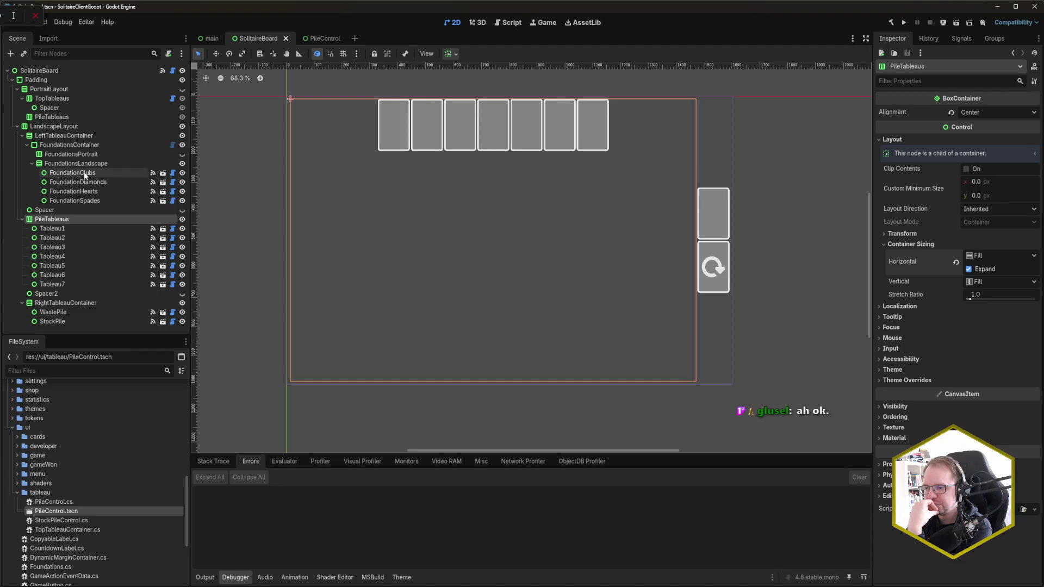
click(60, 229)
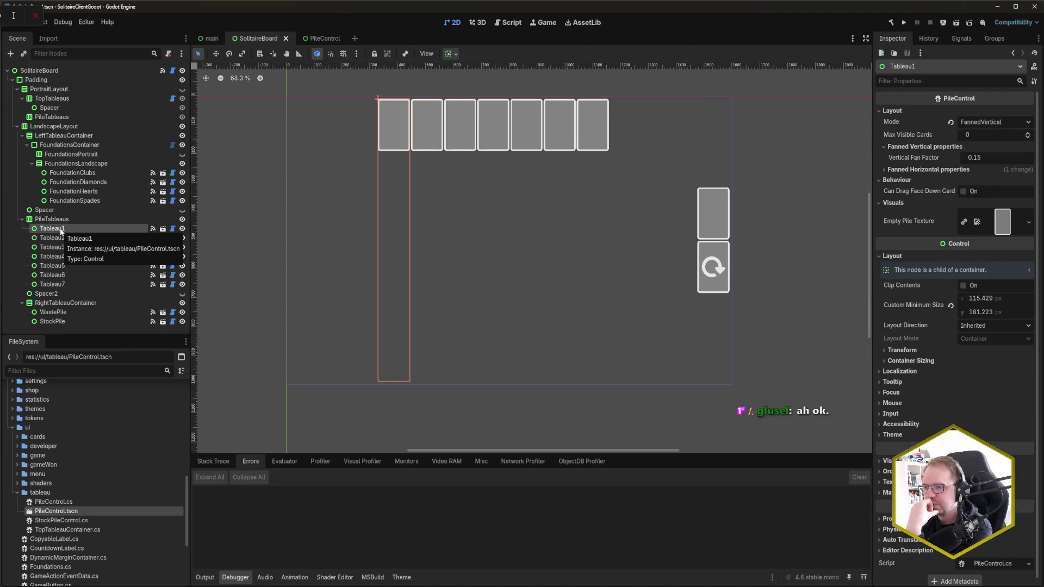
click(87, 173)
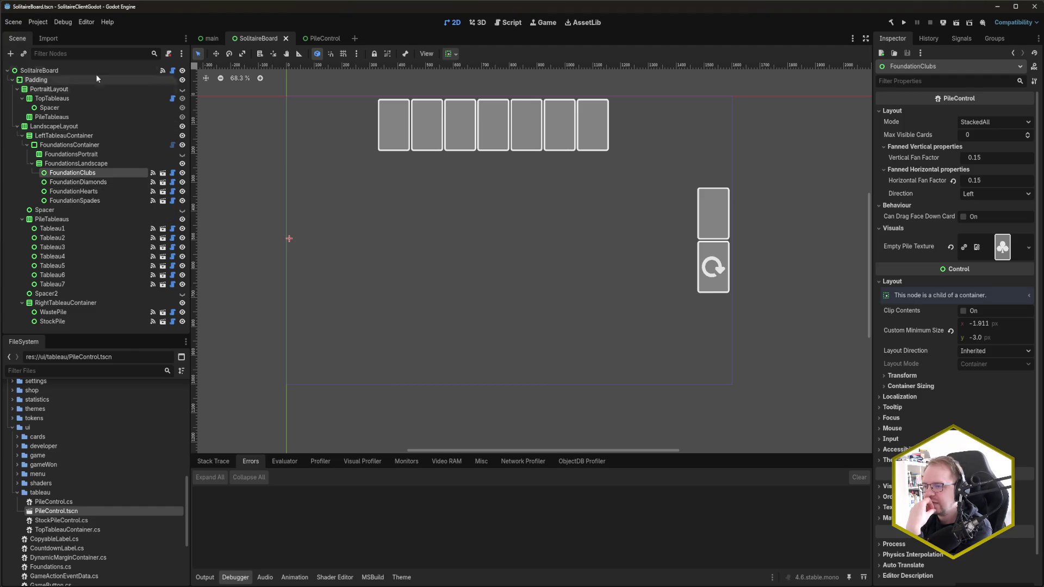
click(38, 22)
click(55, 31)
- Set the viewport width to 800 and close Project Settings
click(563, 234)
text(800)
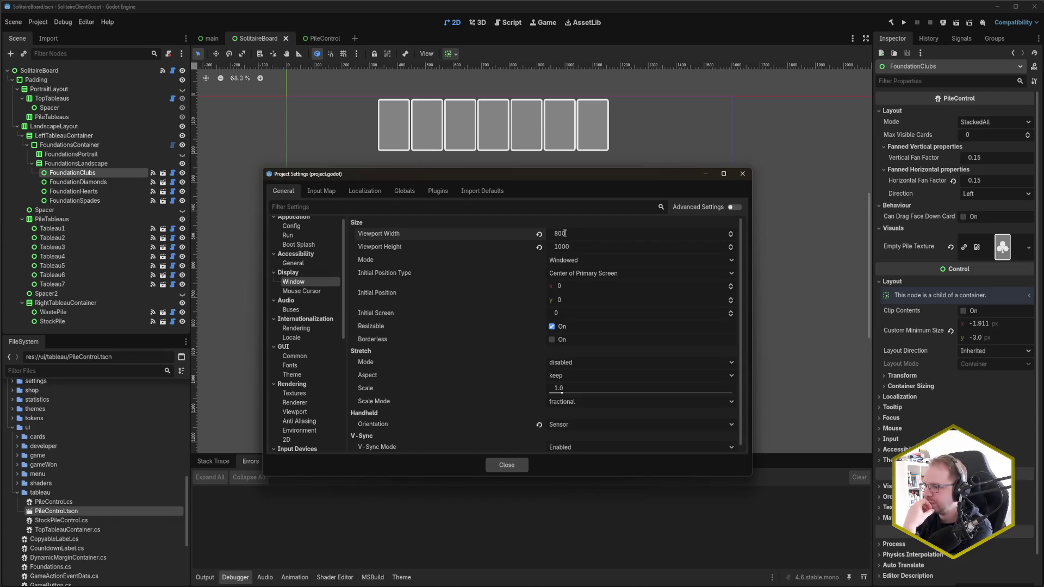
click(506, 463)
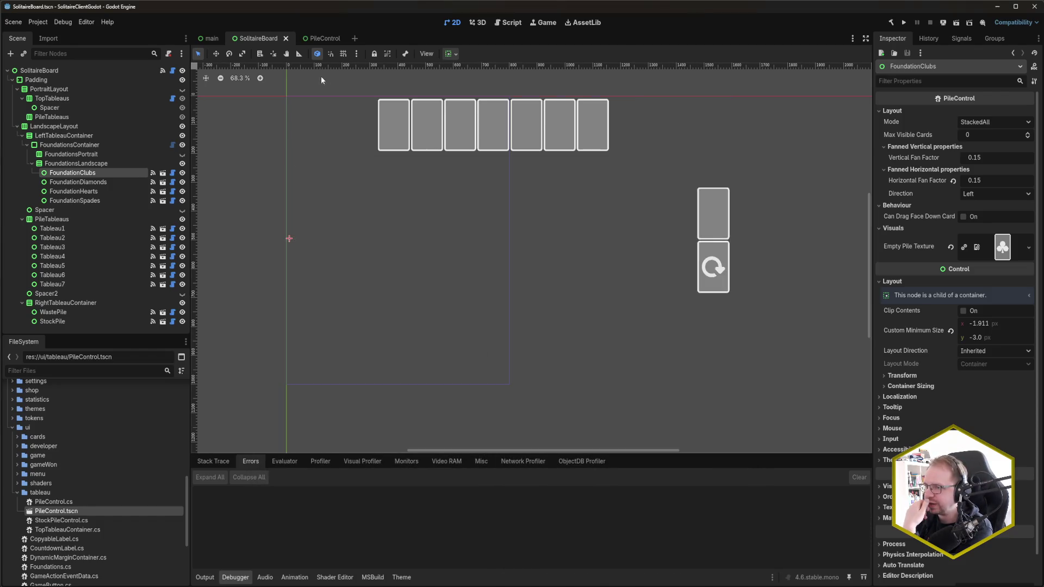
- Reopen SolitaireBoard.tscn, close the PileControl scene, and return to the SolitaireBoard tab
click(285, 38)
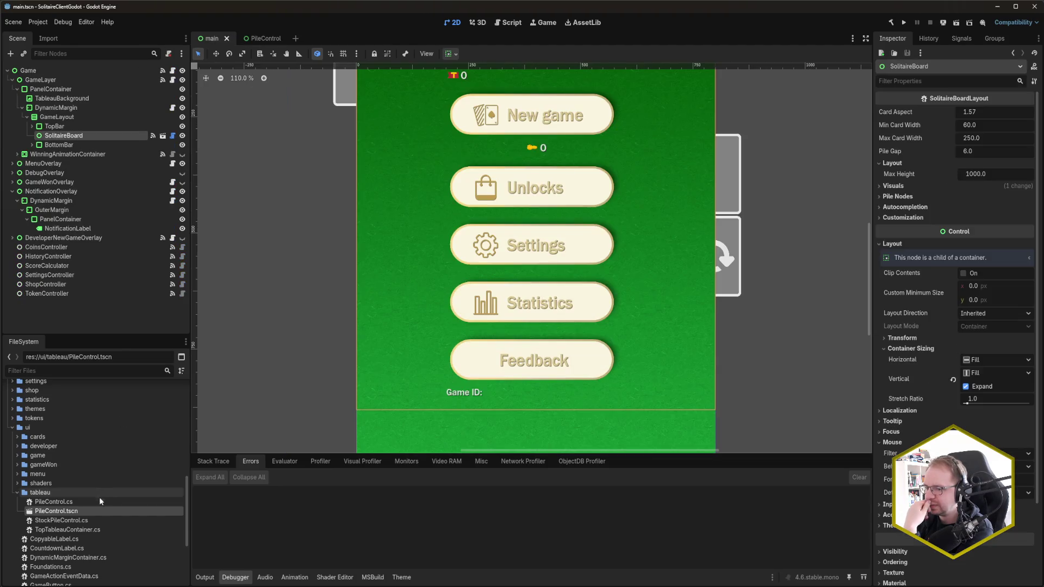
scroll(100, 500, down, 5)
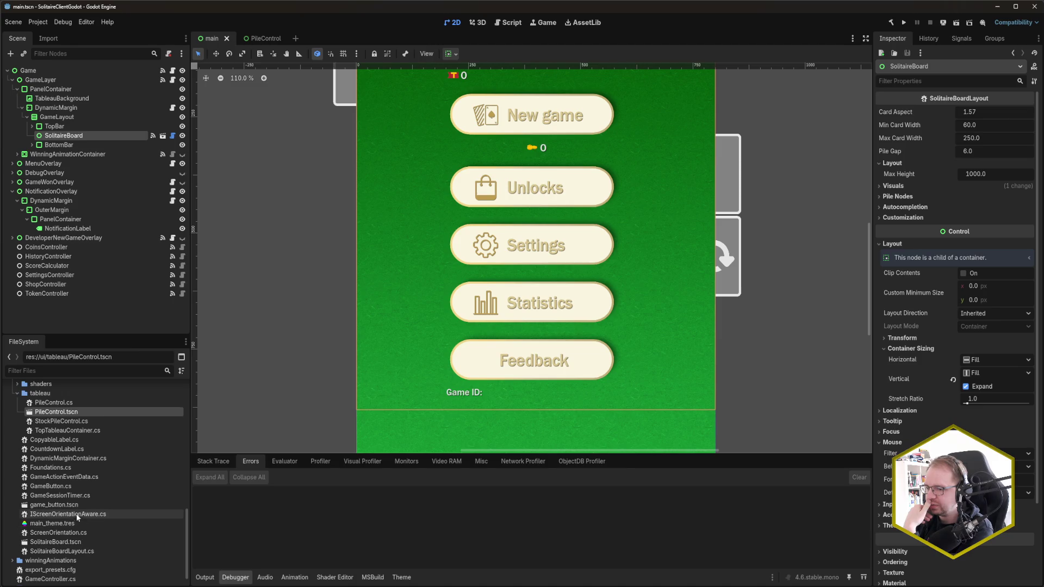
double_click(80, 542)
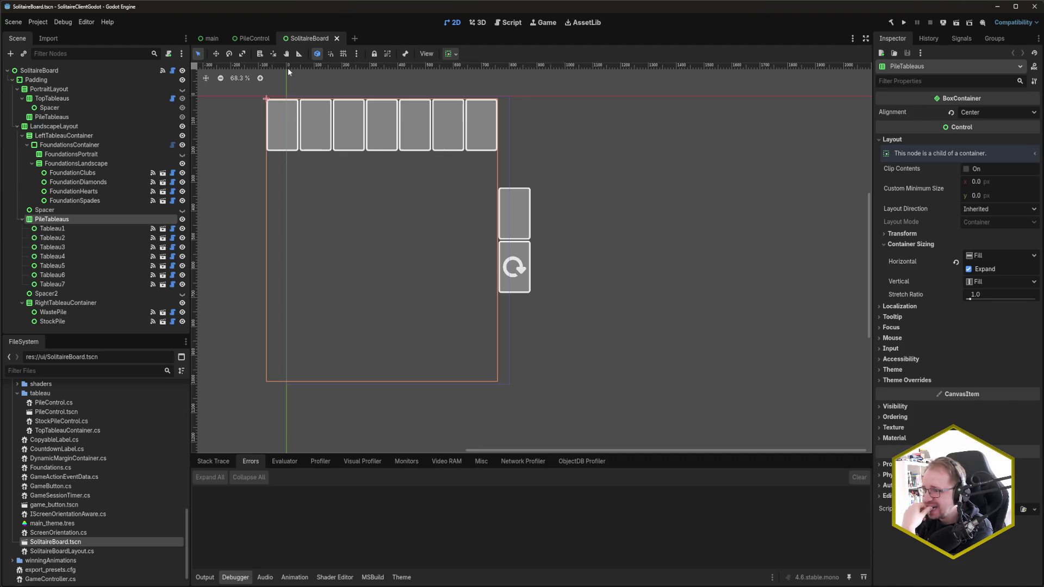
click(254, 38)
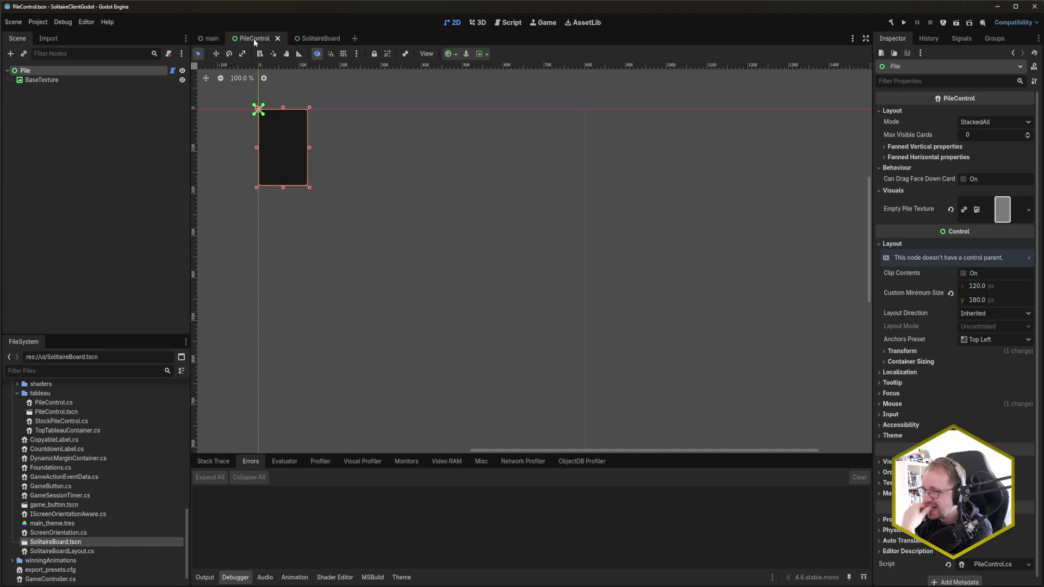
middle_click(253, 38)
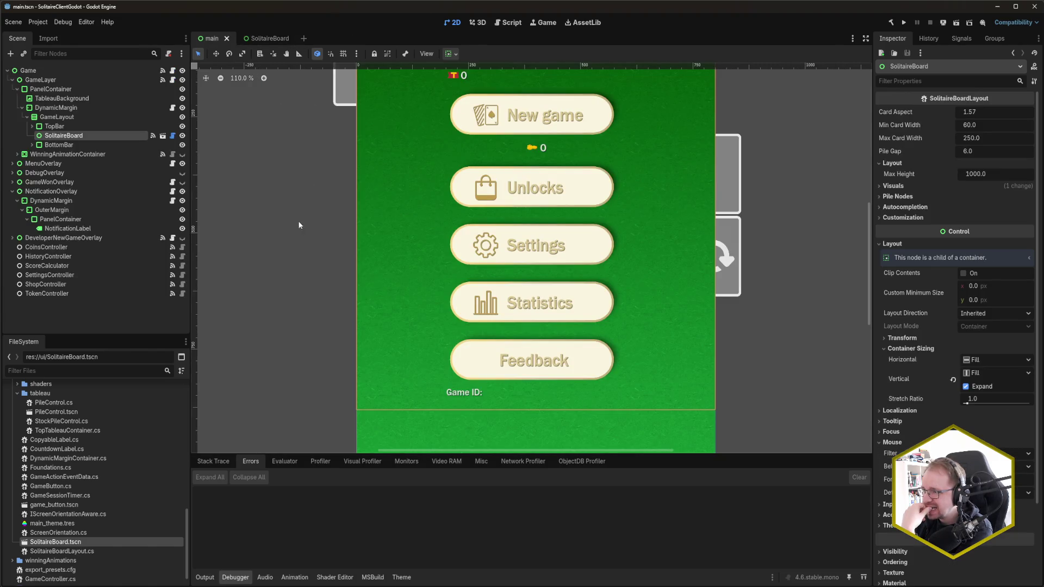
scroll(298, 225, down, 3)
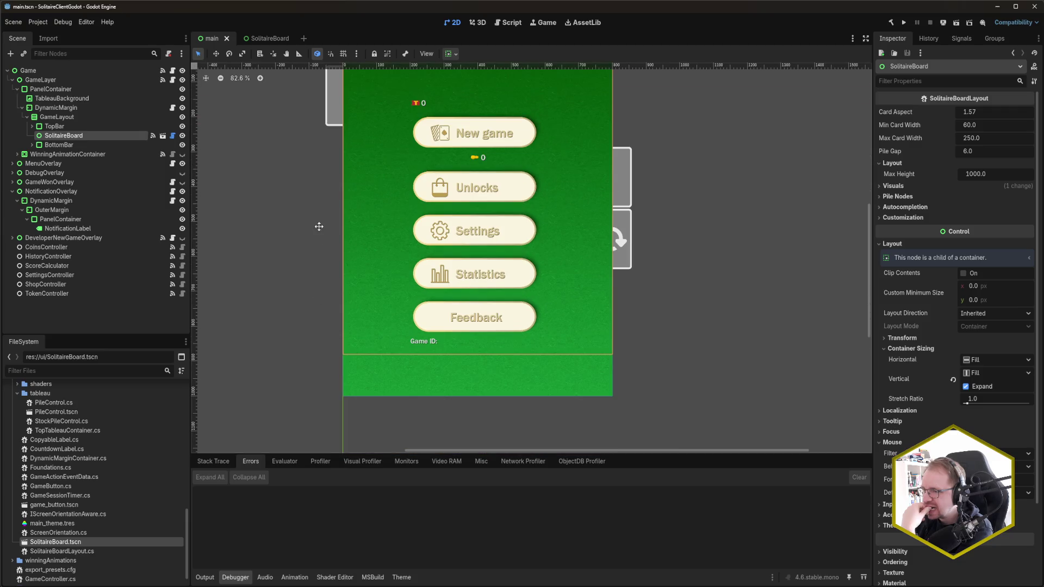
click(44, 69)
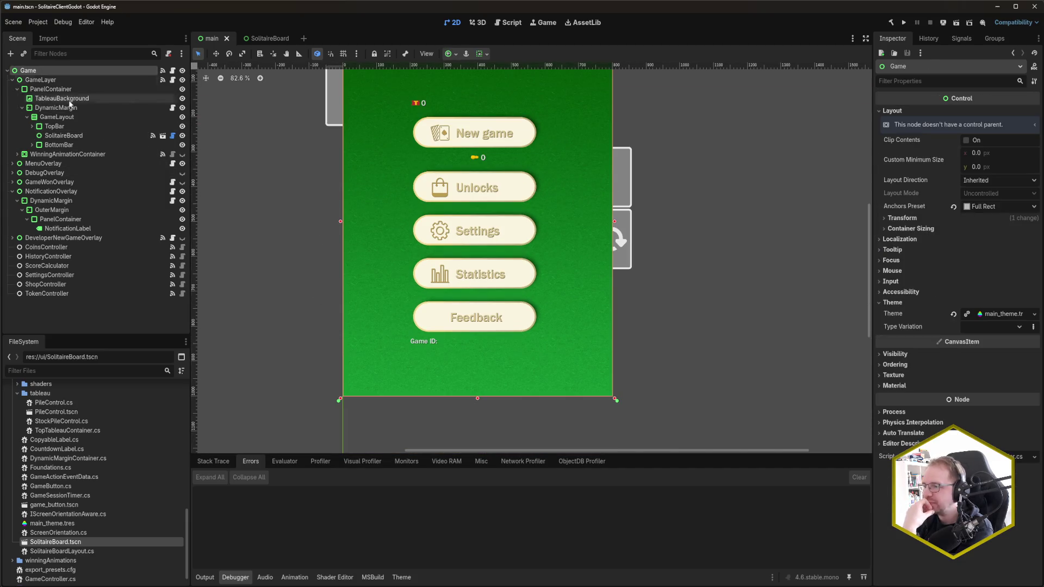
click(267, 38)
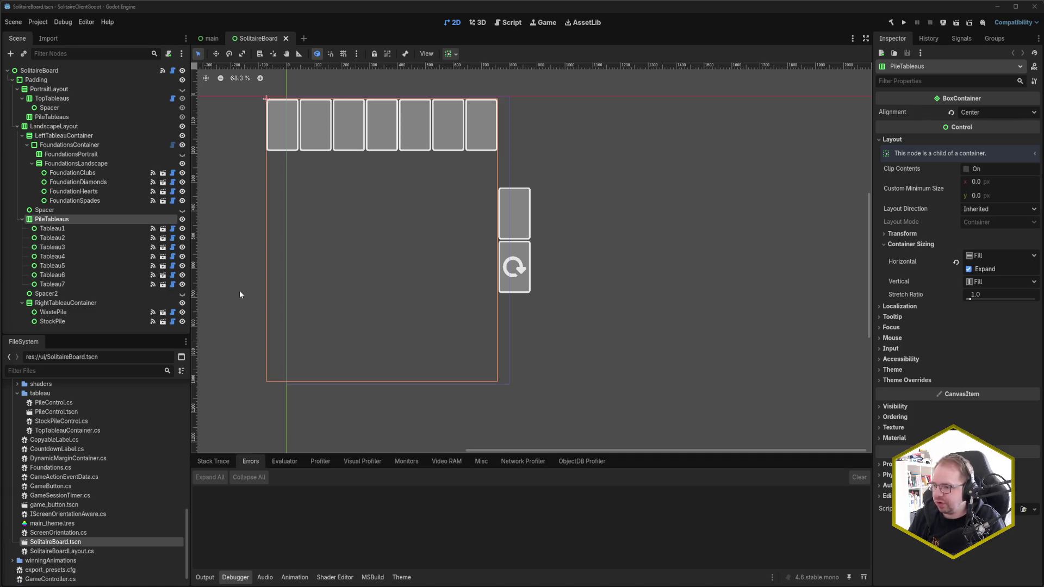
click(506, 380)
- Check the Tableau4 and Tableau2 piles on the board, then show the layout Output log
click(494, 350)
click(564, 338)
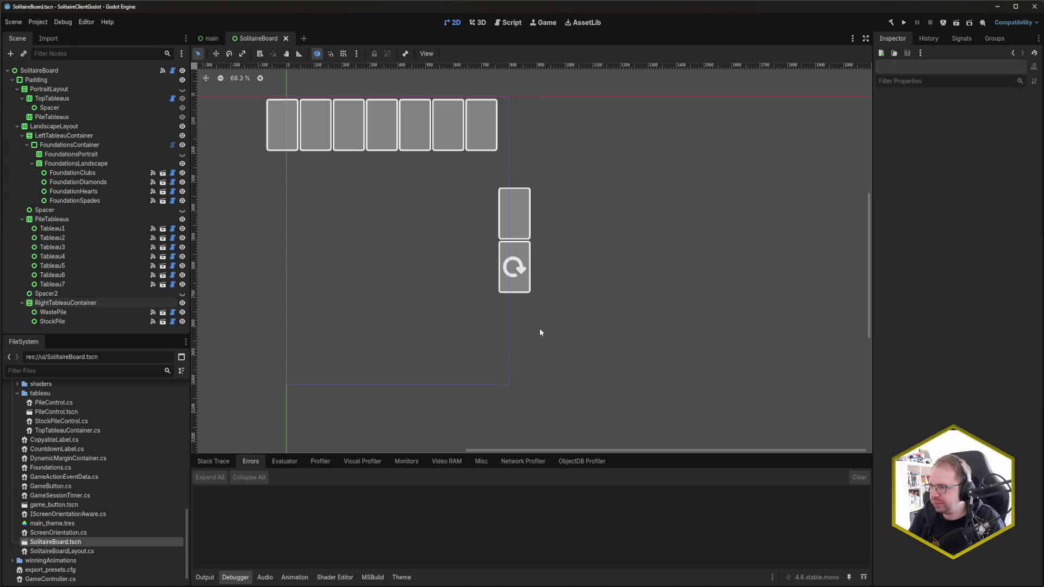
click(393, 281)
click(315, 163)
click(258, 156)
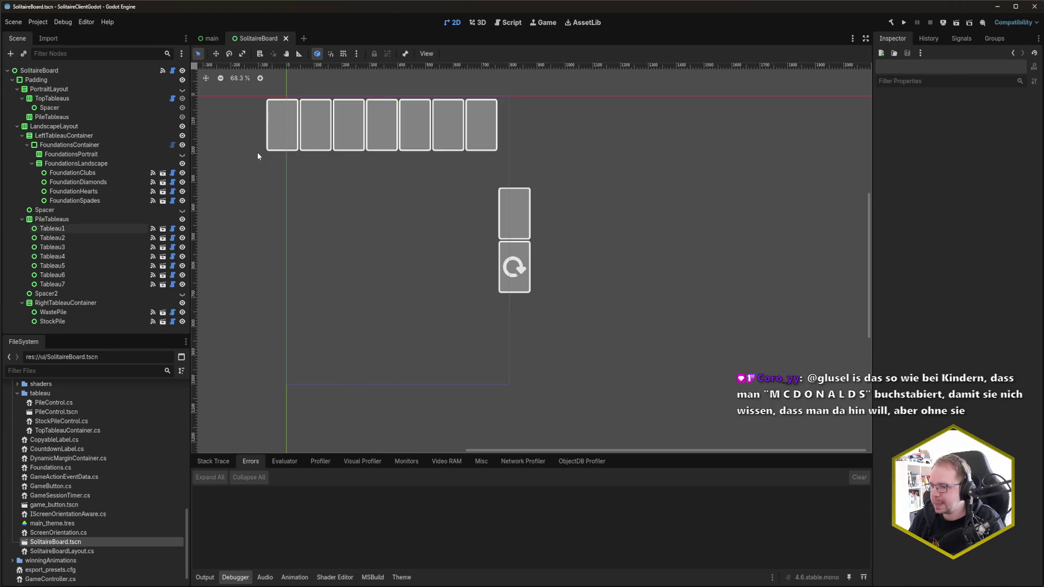
click(206, 577)
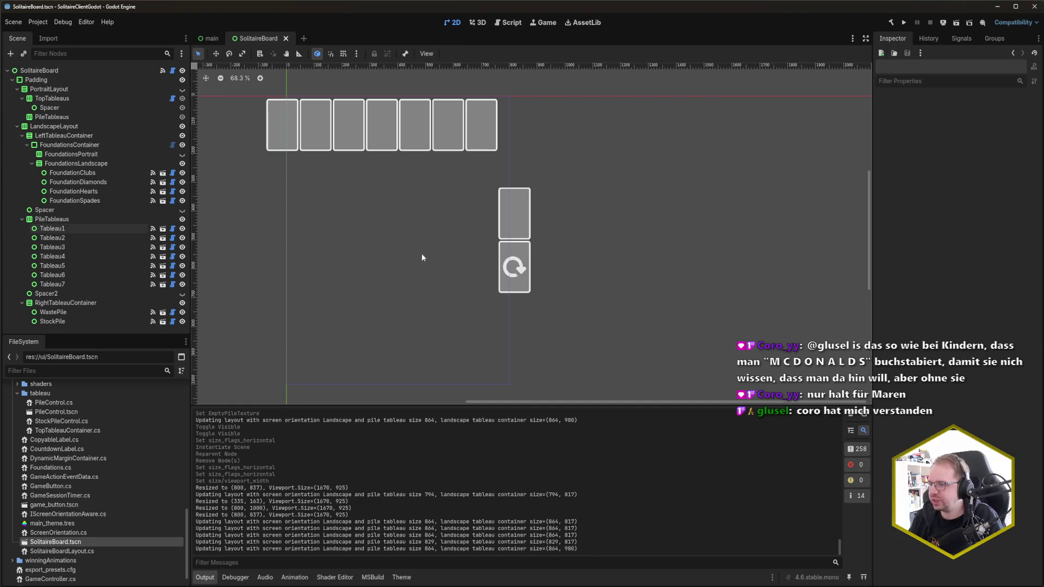
key(super+shift+s)
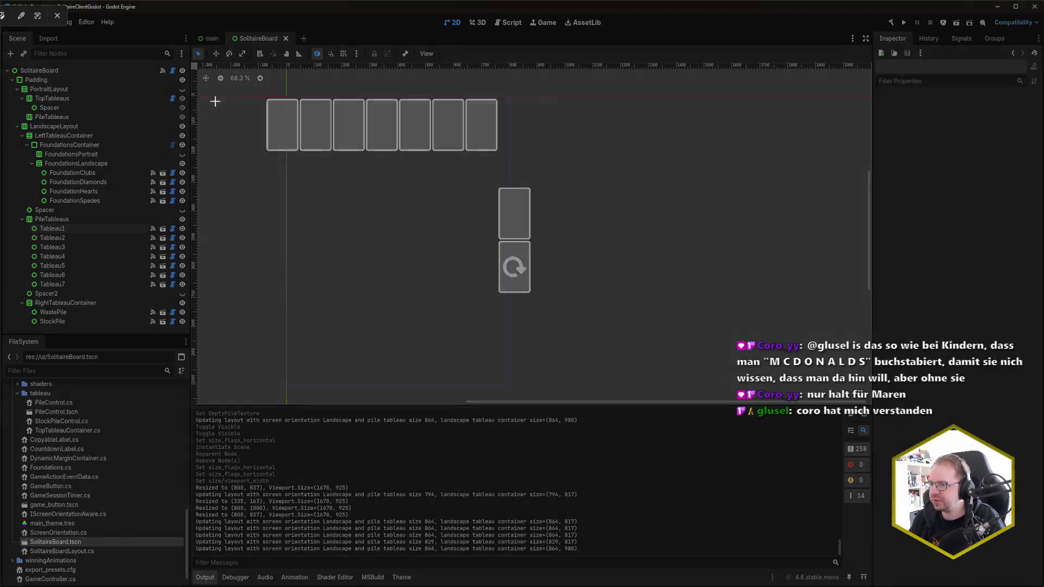
- Capture a screenshot framing the whole SolitaireBoard viewport and log area
mouse_move(197, 68)
mouse_down()
mouse_move(794, 331)
mouse_move(881, 394)
mouse_move(869, 403)
mouse_up()
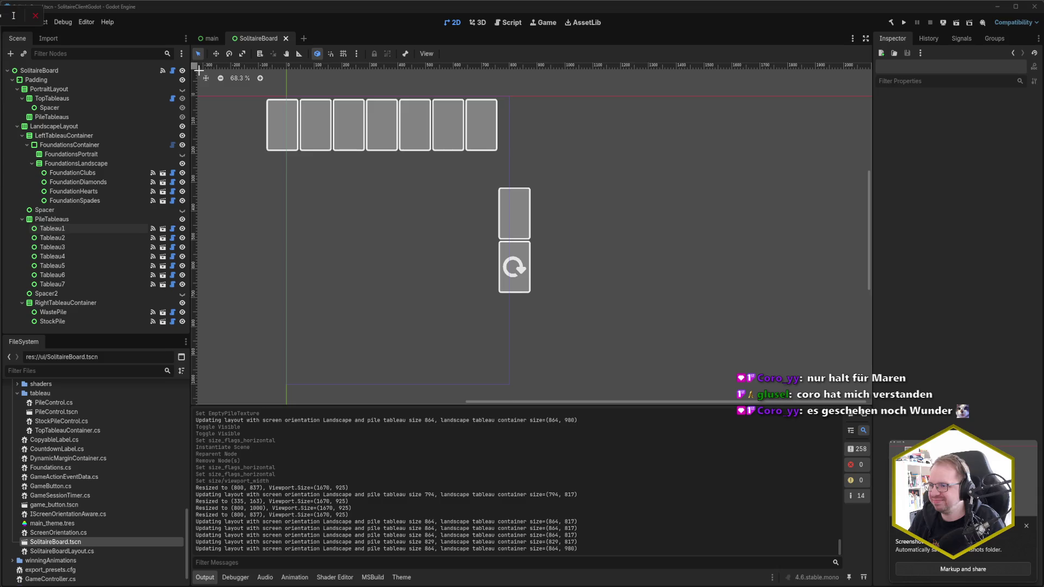
drag(197, 69, 872, 403)
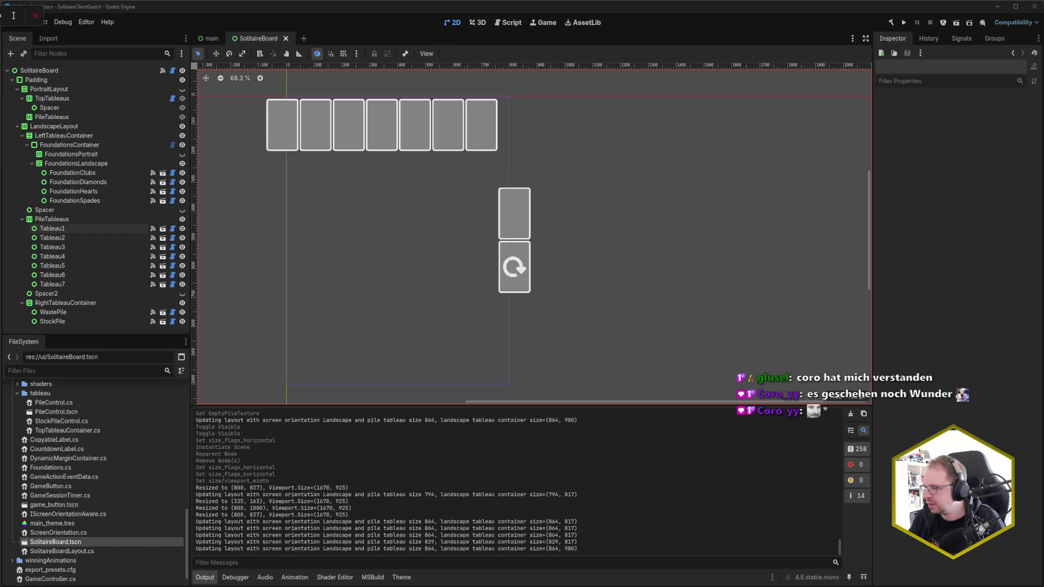
drag(872, 403, 870, 402)
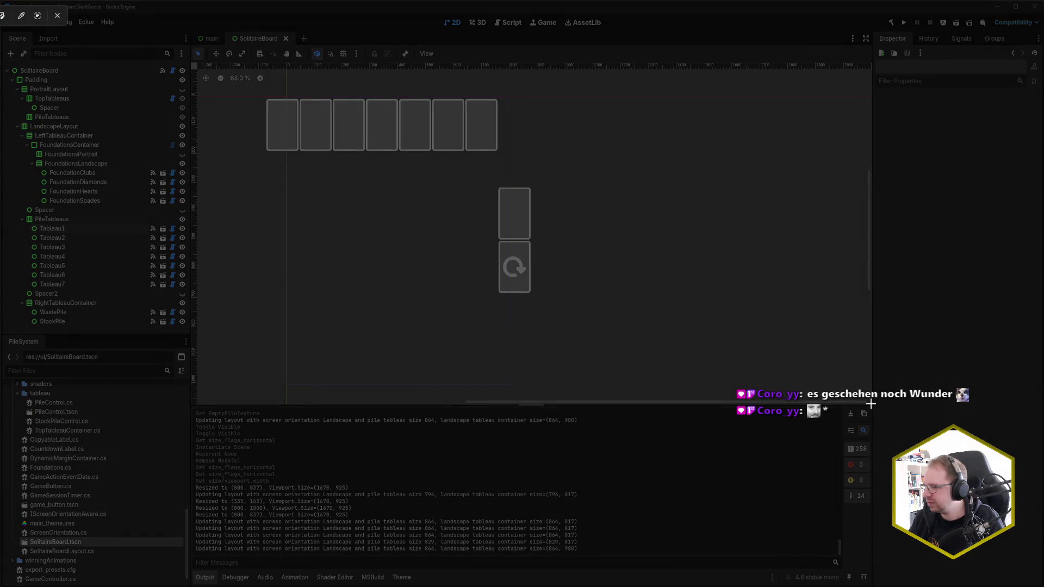
mouse_move(871, 402)
mouse_down()
mouse_move(589, 246)
mouse_move(251, 92)
mouse_move(241, 97)
mouse_up()
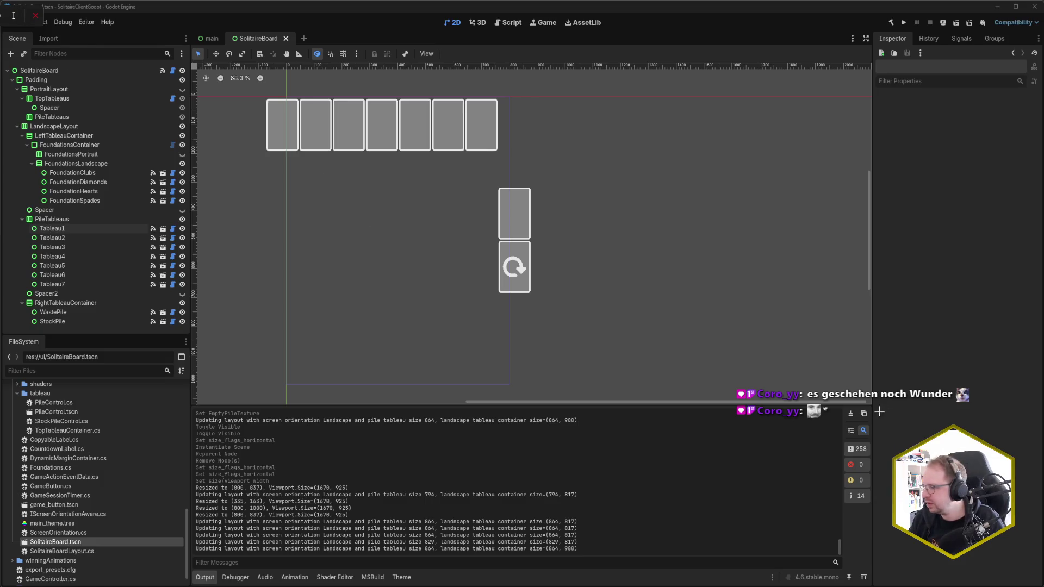
mouse_move(872, 404)
mouse_down()
mouse_move(596, 235)
mouse_move(260, 96)
mouse_move(210, 48)
mouse_move(190, 45)
mouse_move(190, 30)
mouse_up()
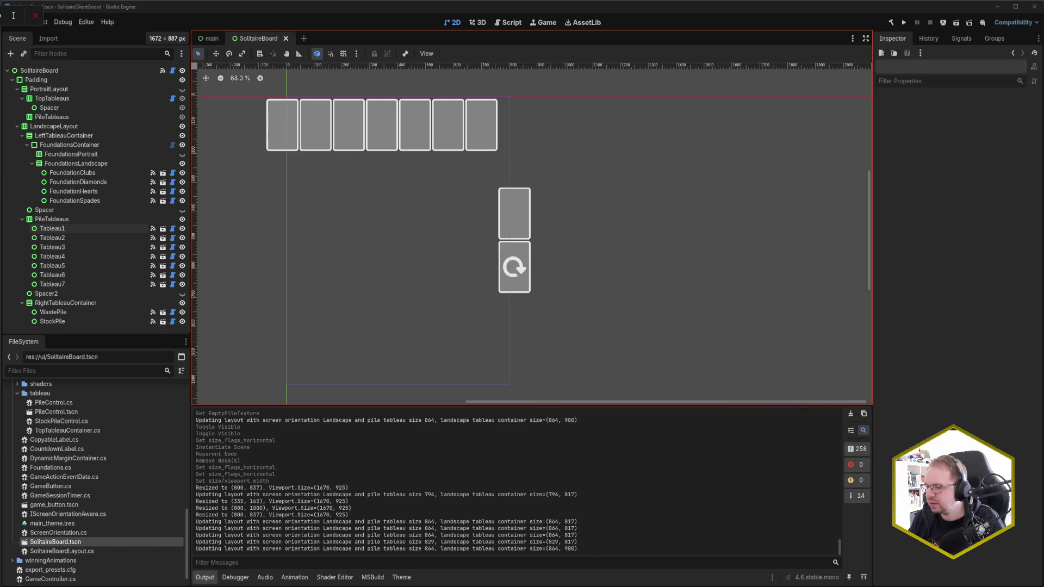
key(Return)
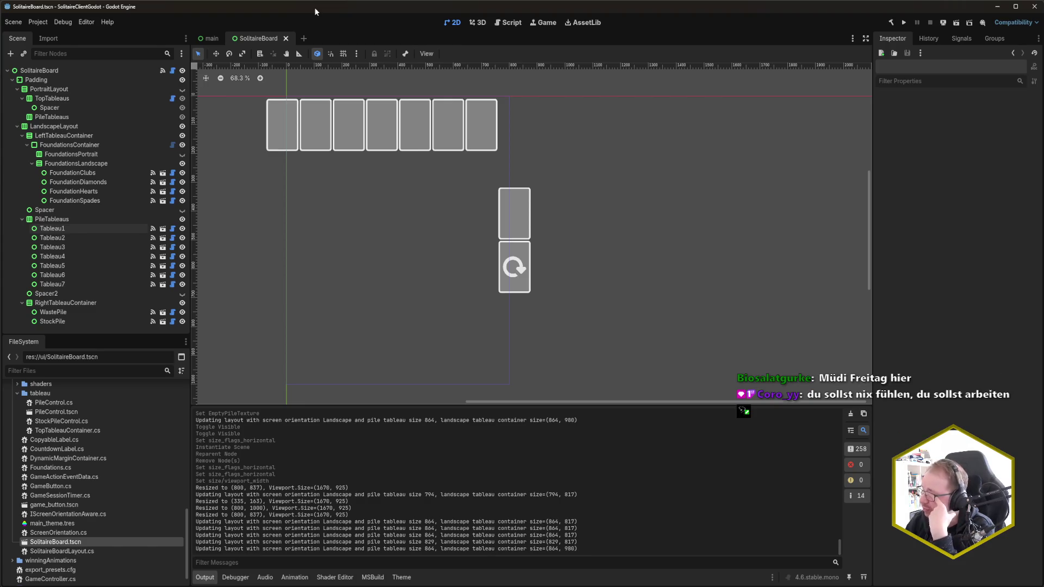
- Run the game at 800x1000, deal a New Game, and close the game window
key(F5)
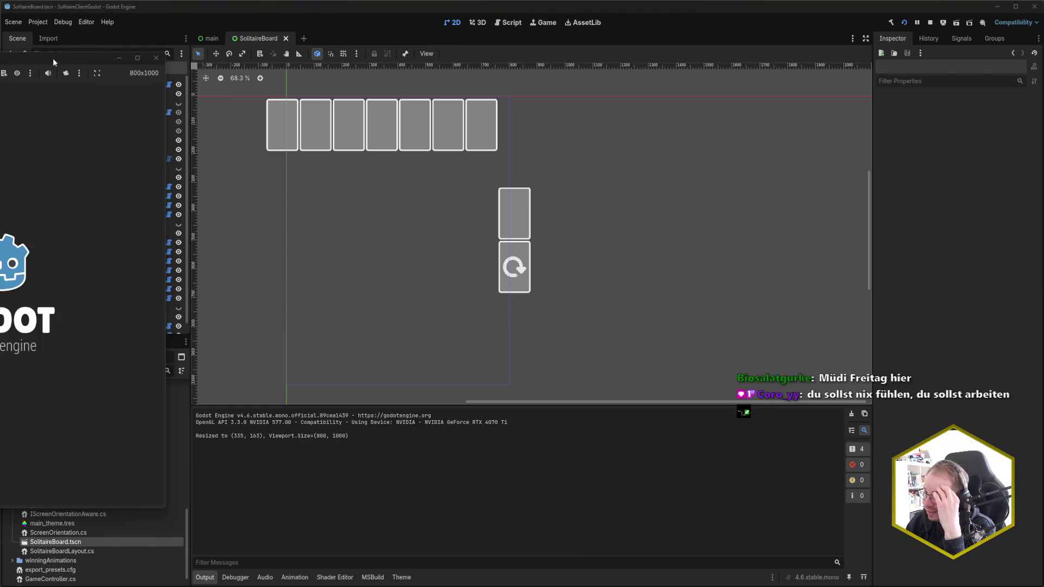
click(327, 207)
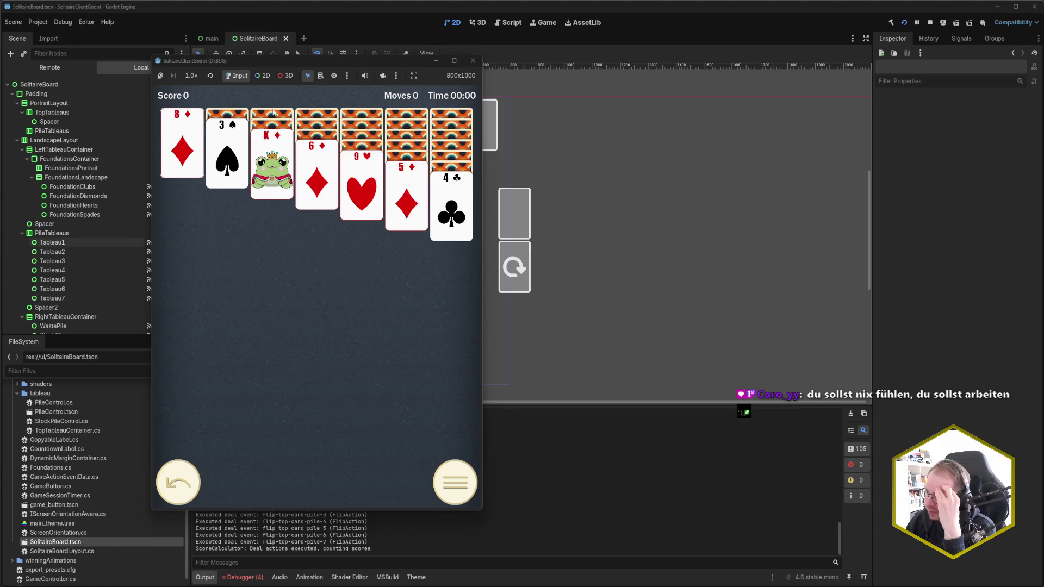
click(472, 62)
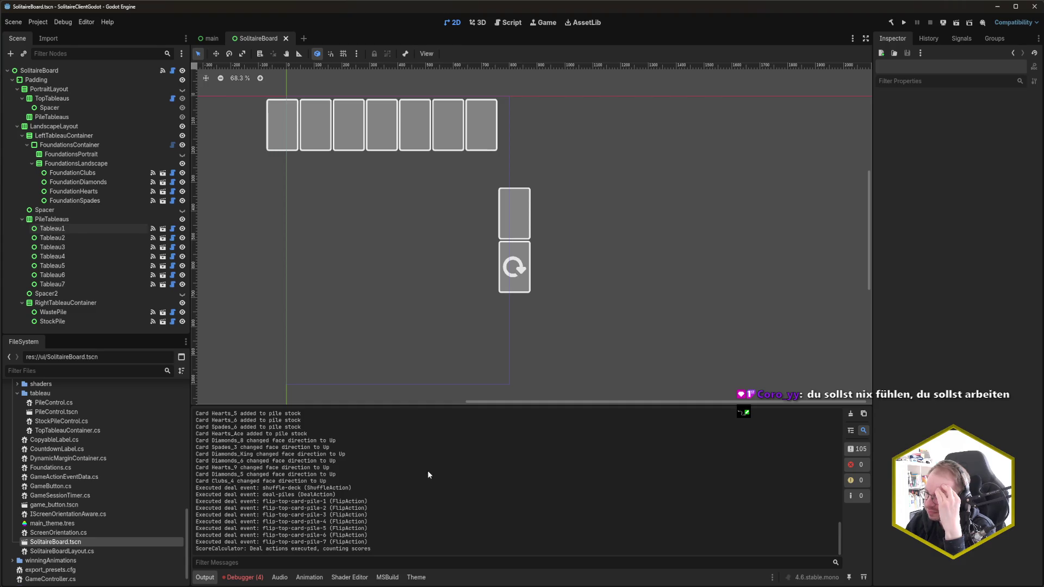
click(242, 578)
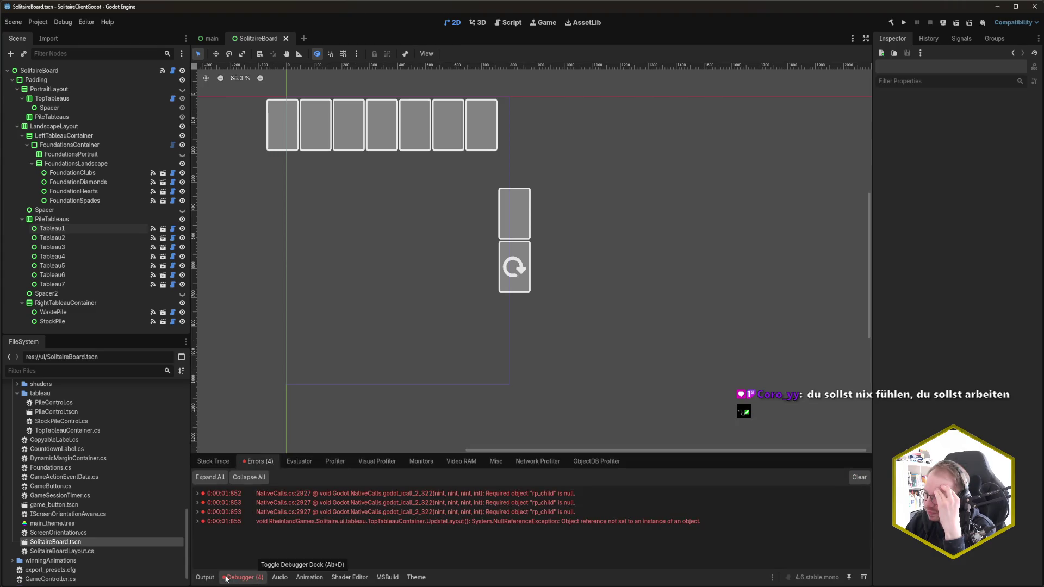
click(206, 579)
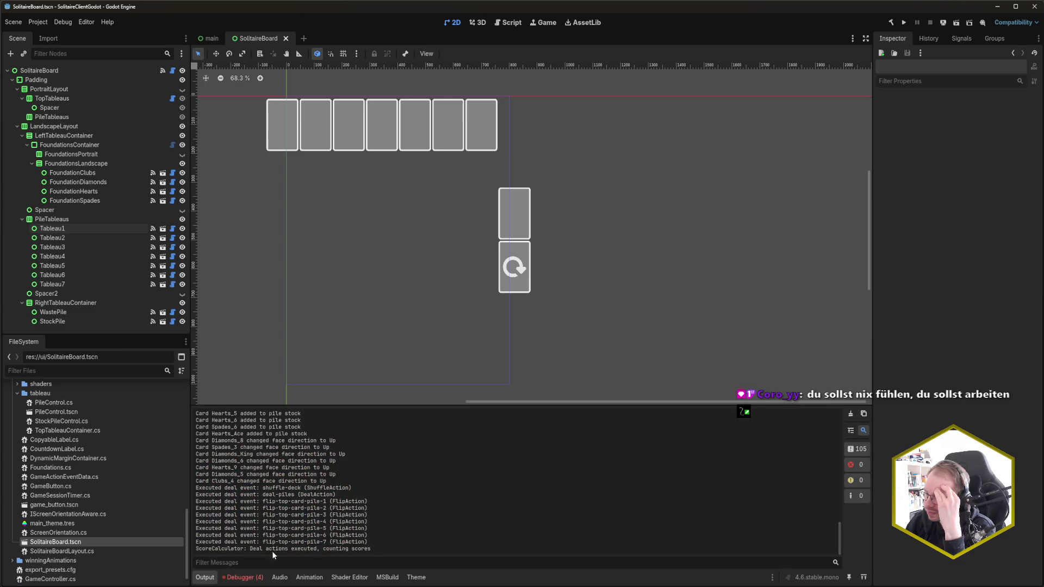
scroll(361, 526, up, 15)
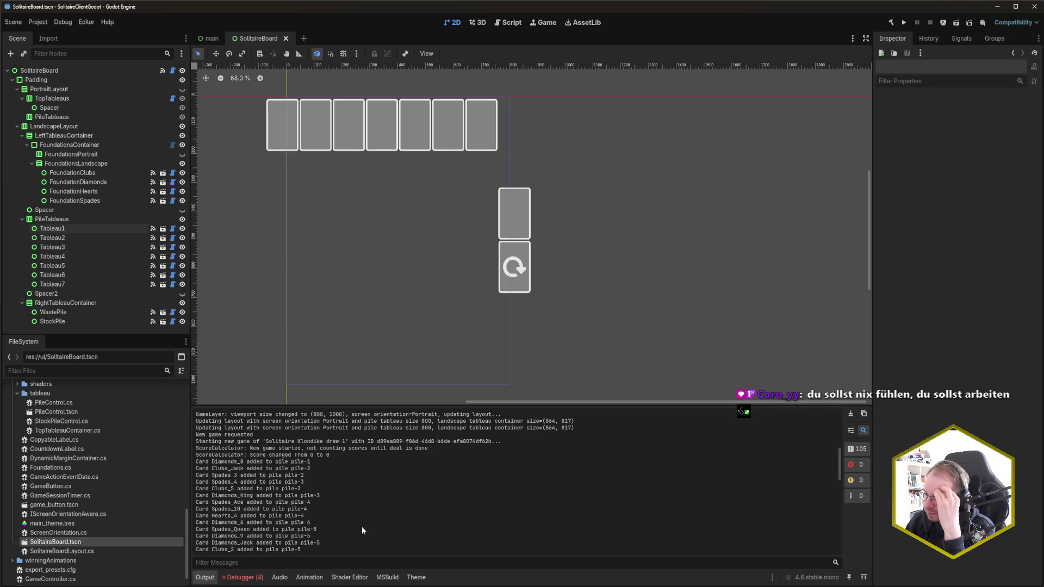
scroll(361, 527, up, 5)
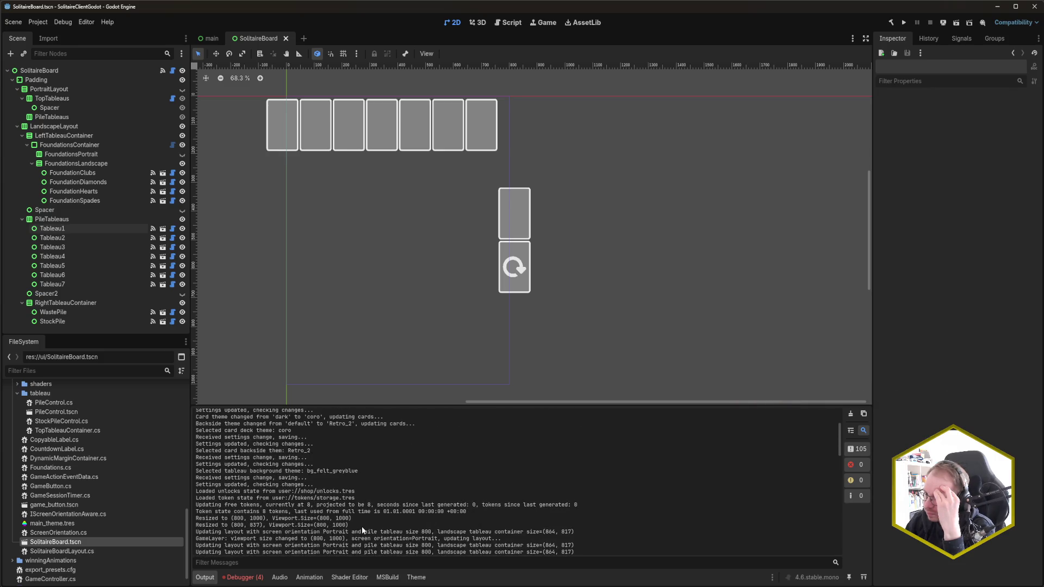
scroll(361, 527, down, 6)
scroll(362, 530, down, 15)
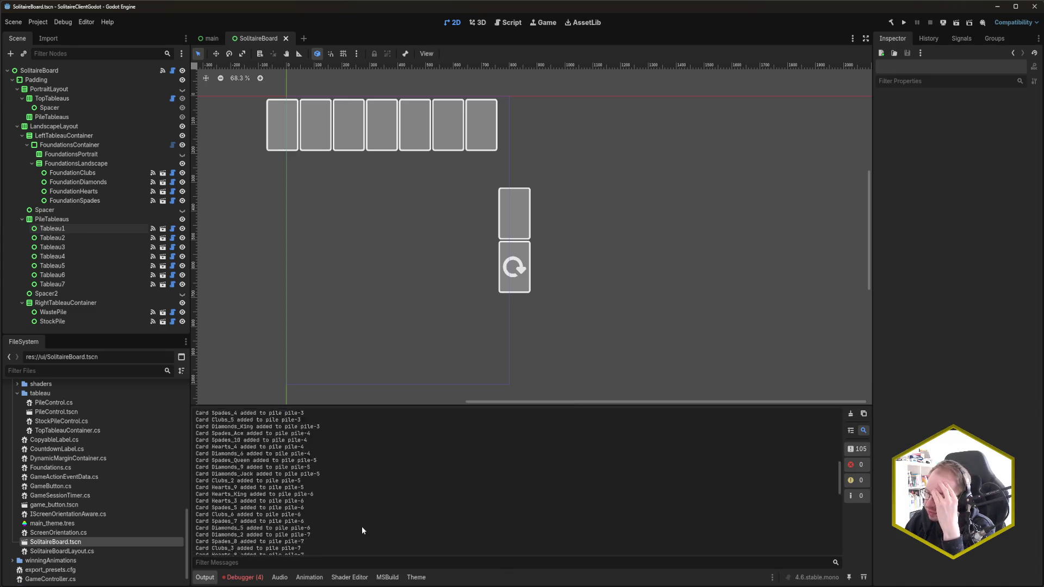
scroll(363, 530, up, 15)
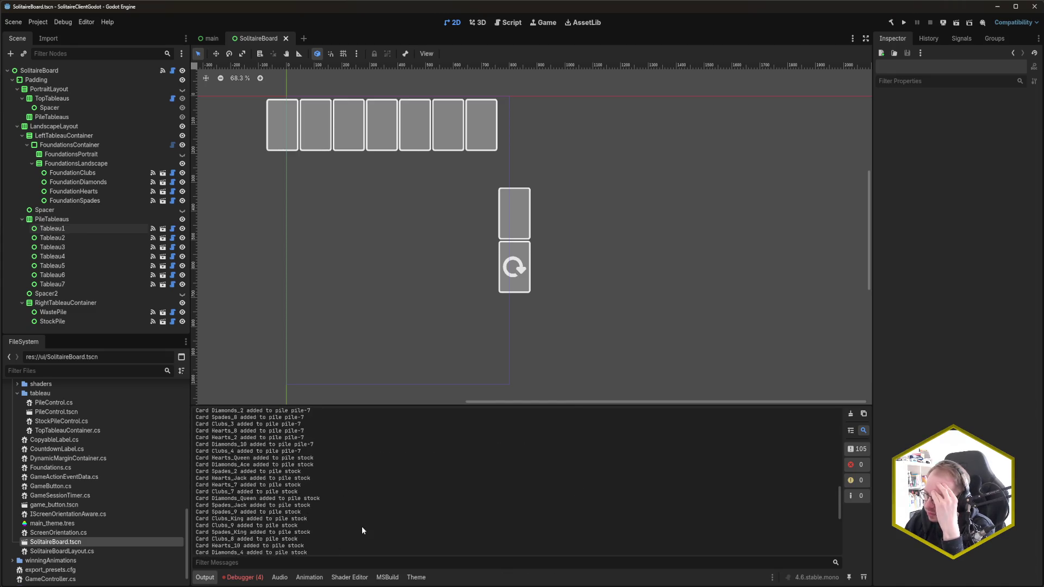
scroll(363, 530, up, 5)
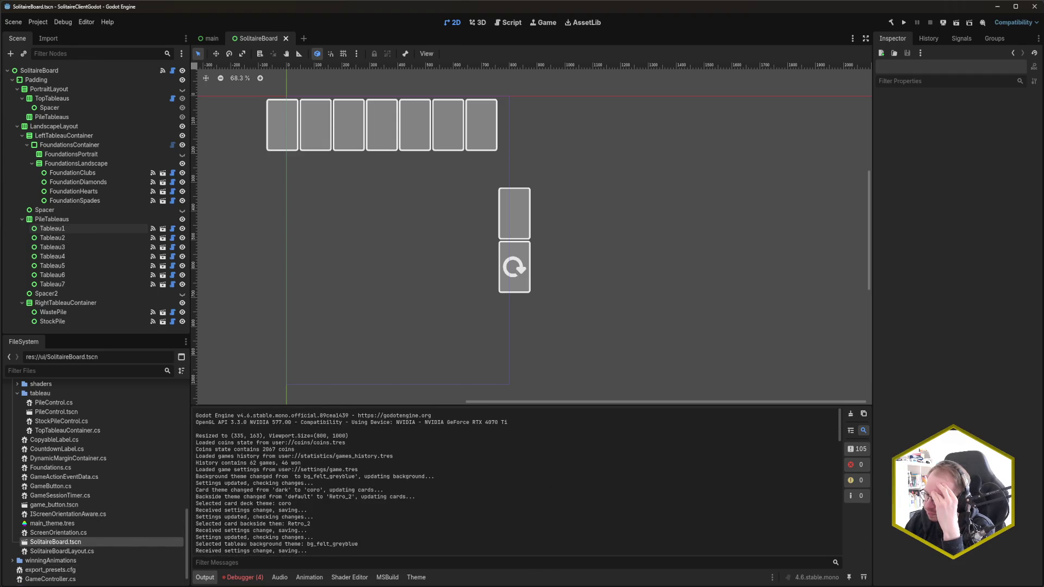
key(alt+Tab)
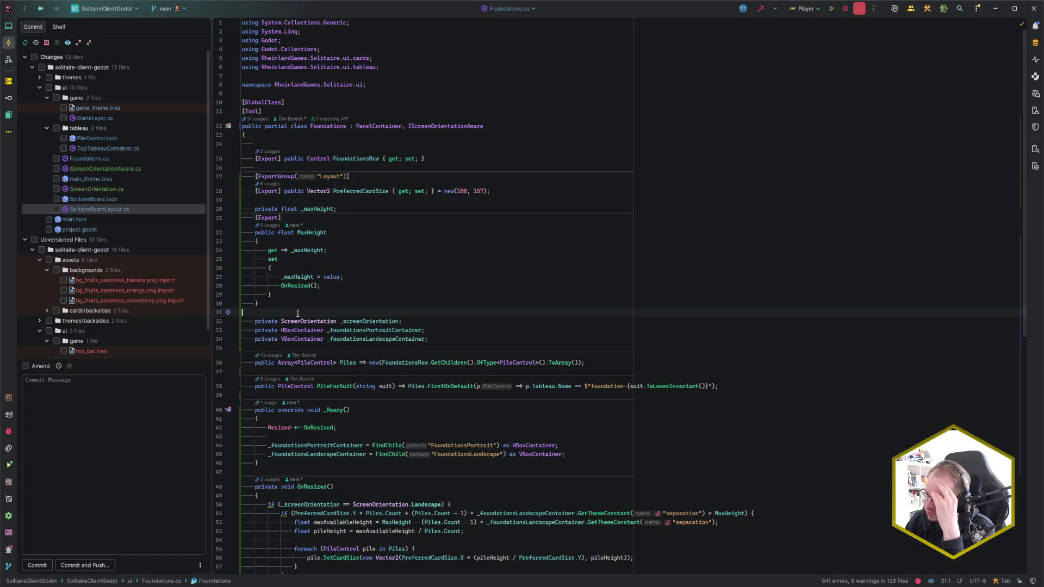
- Open SolitaireBoardLayout.cs from Rider's Recent Files list
scroll(369, 344, down, 10)
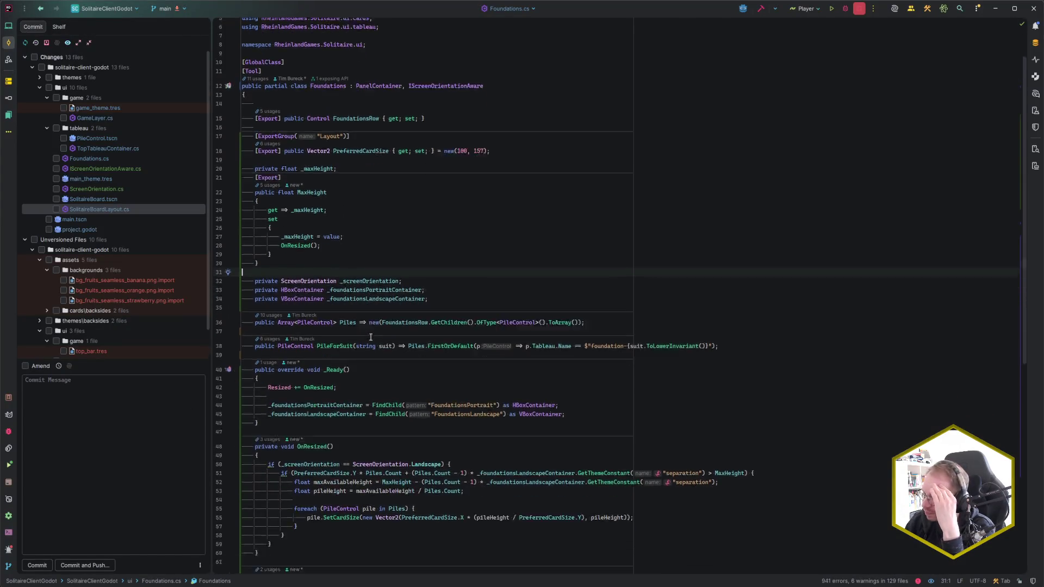
scroll(371, 338, down, 2)
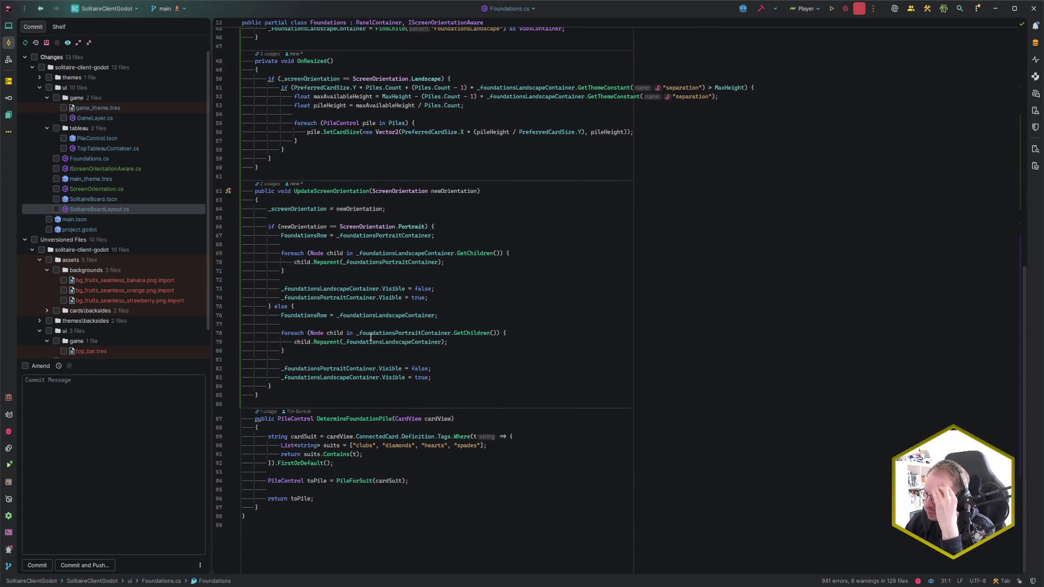
scroll(366, 346, up, 12)
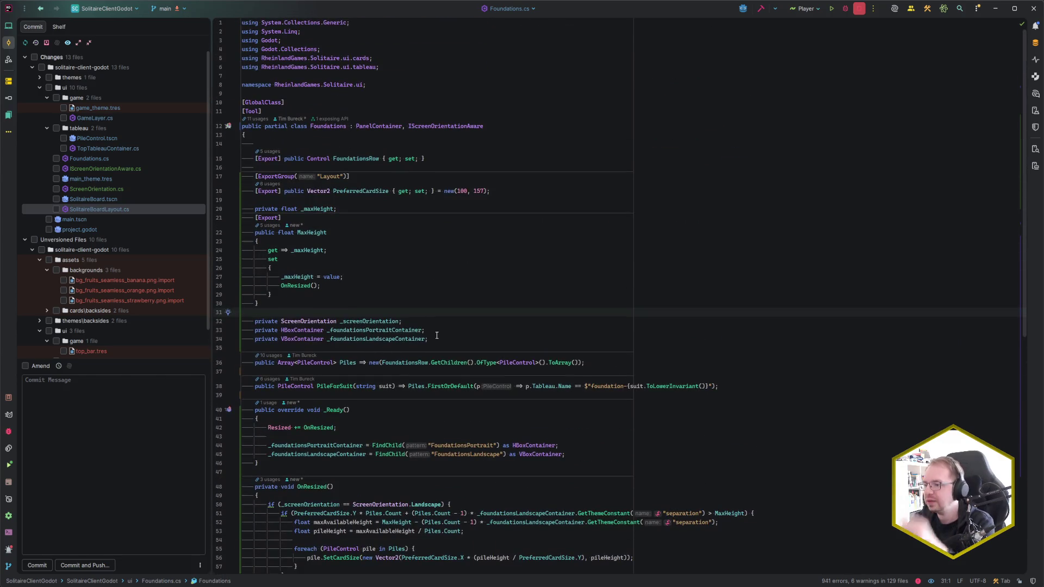
key(ctrl+e)
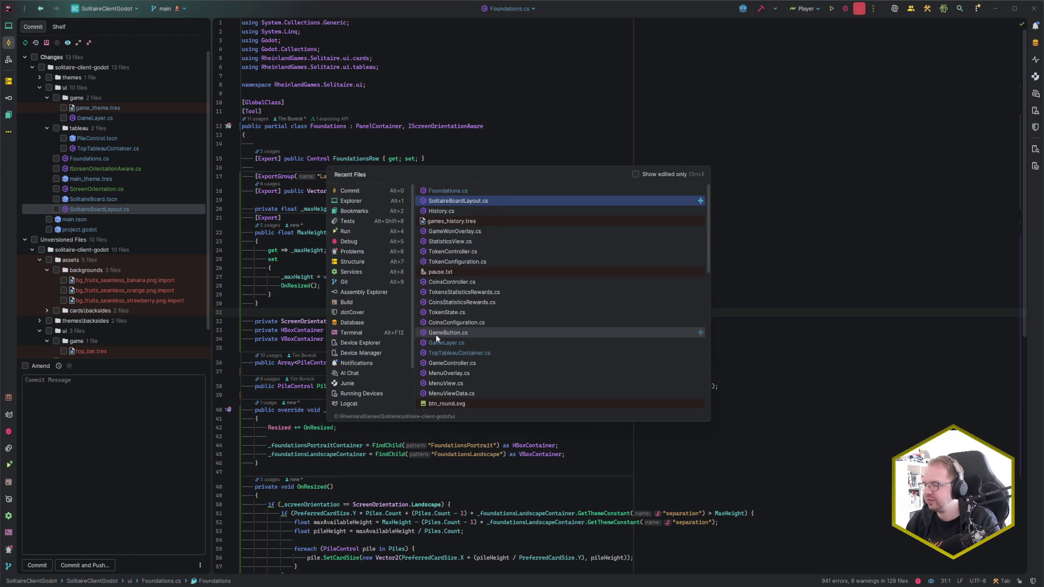
key(Return)
- Trace UpdateLayoutOrientation usages around lines 150, 177 and 182
scroll(417, 334, up, 2)
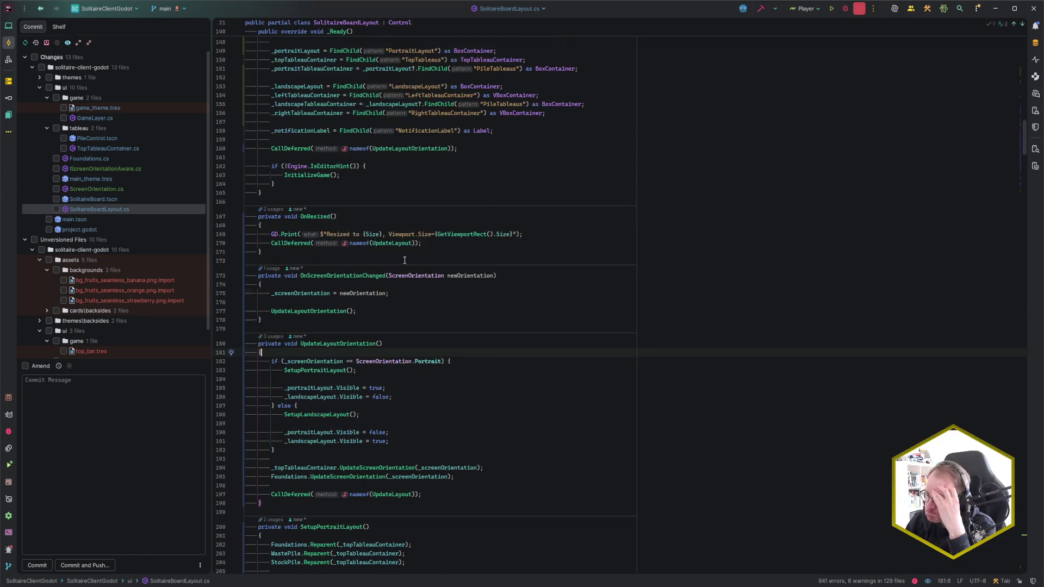
click(486, 359)
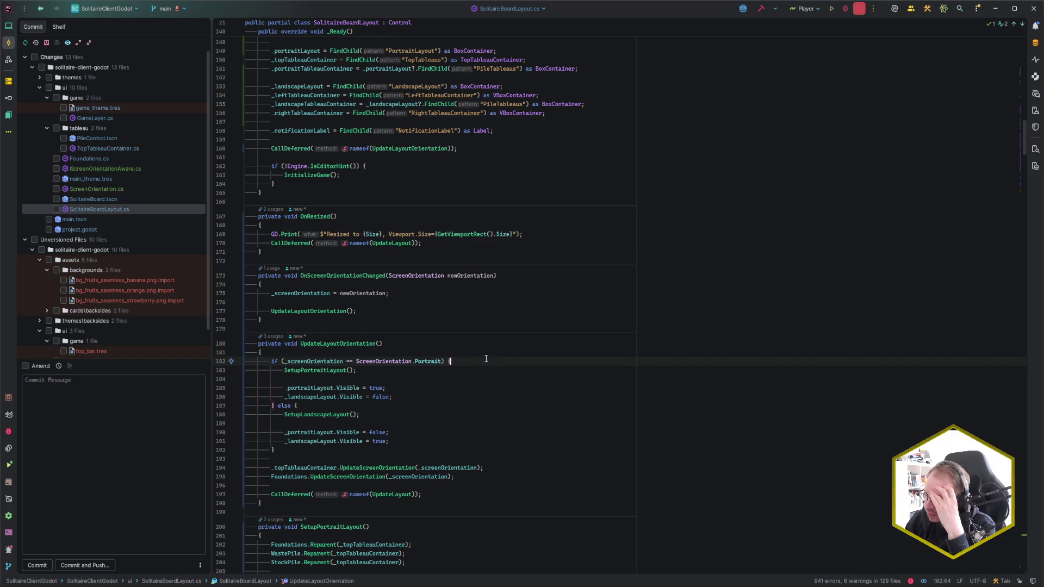
click(388, 315)
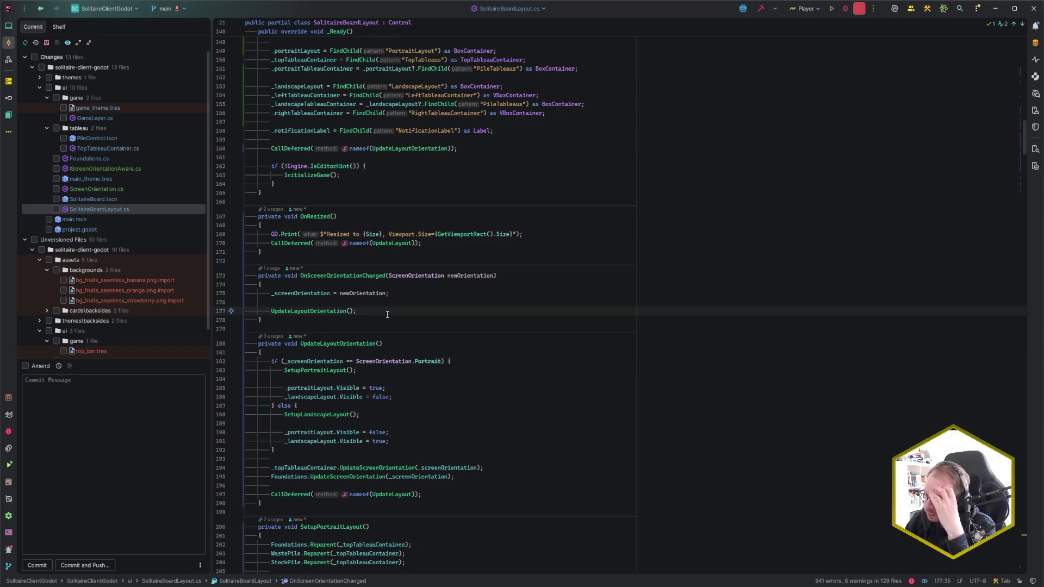
scroll(388, 315, down, 2)
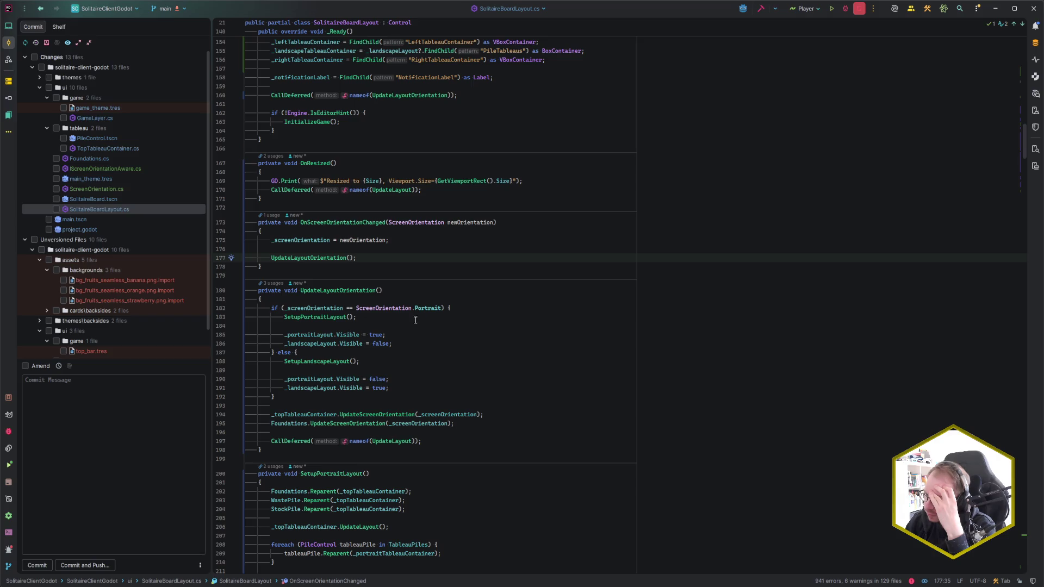
scroll(480, 320, up, 7)
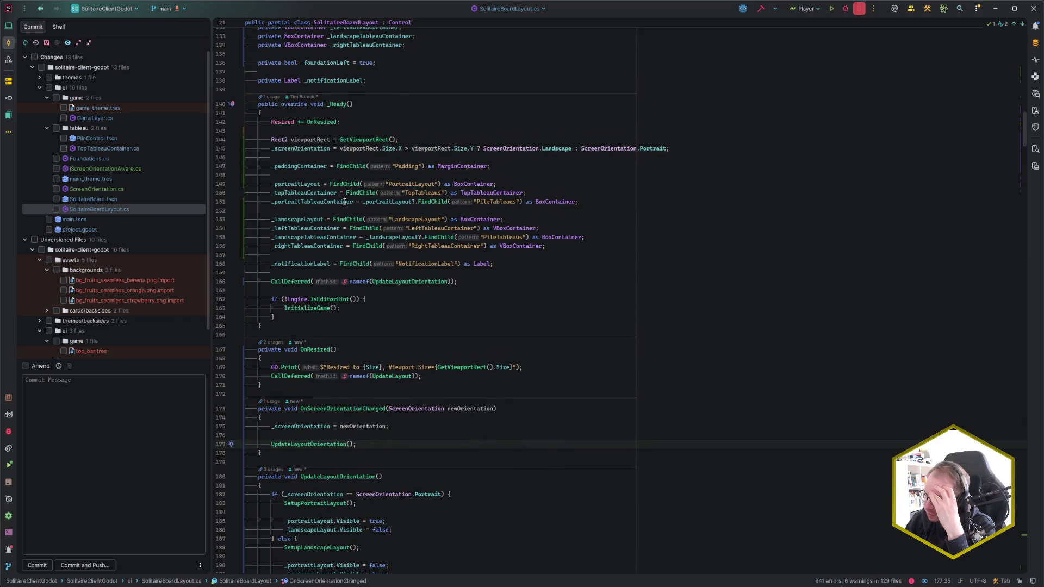
click(278, 194)
key(End)
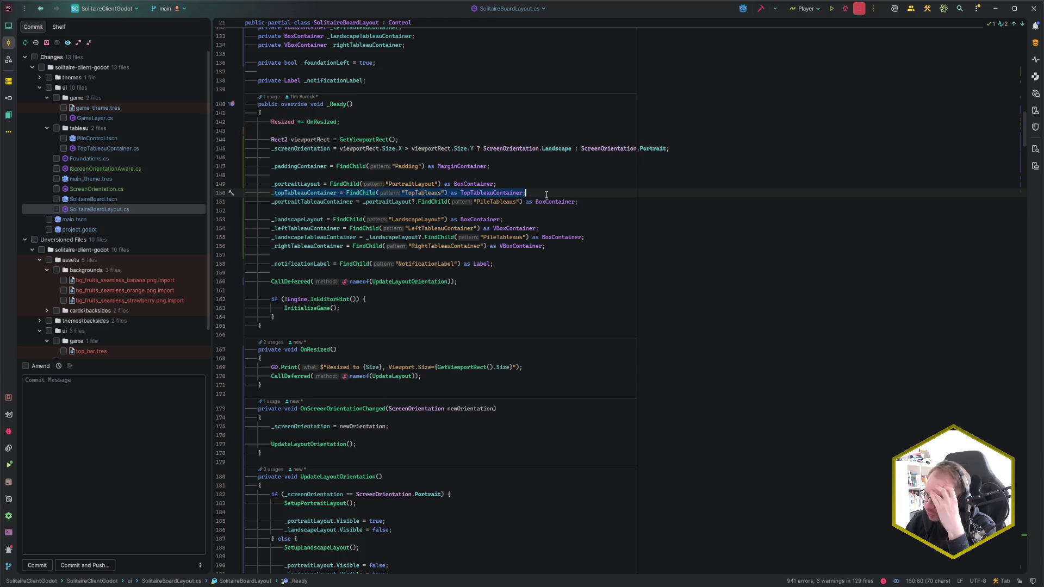
click(439, 282)
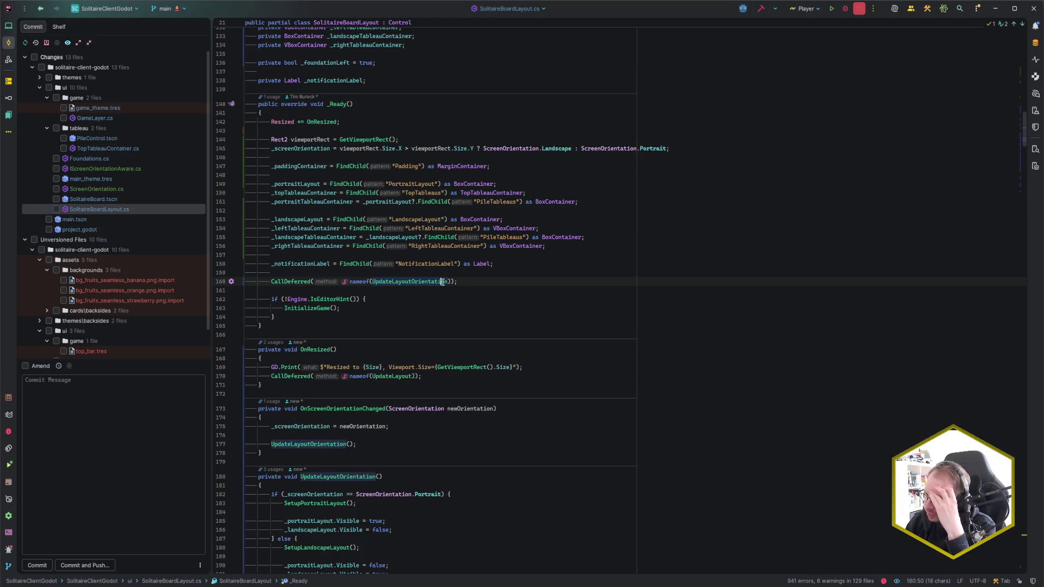
scroll(432, 281, down, 5)
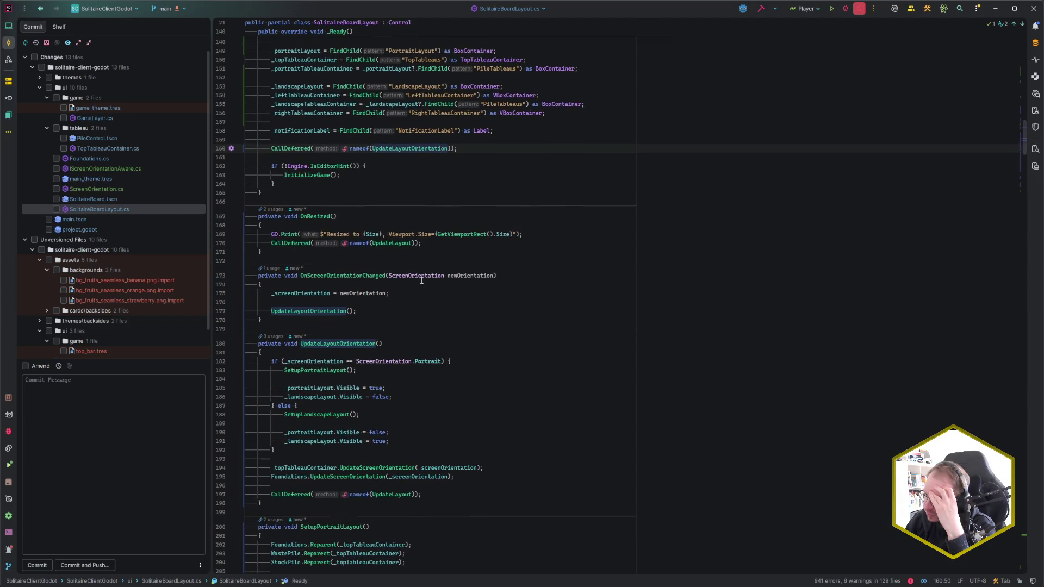
click(310, 311)
- Follow SetupPortraitLayout, checking Reparent's documentation and the UpdateLayout call on line 206
scroll(385, 339, down, 2)
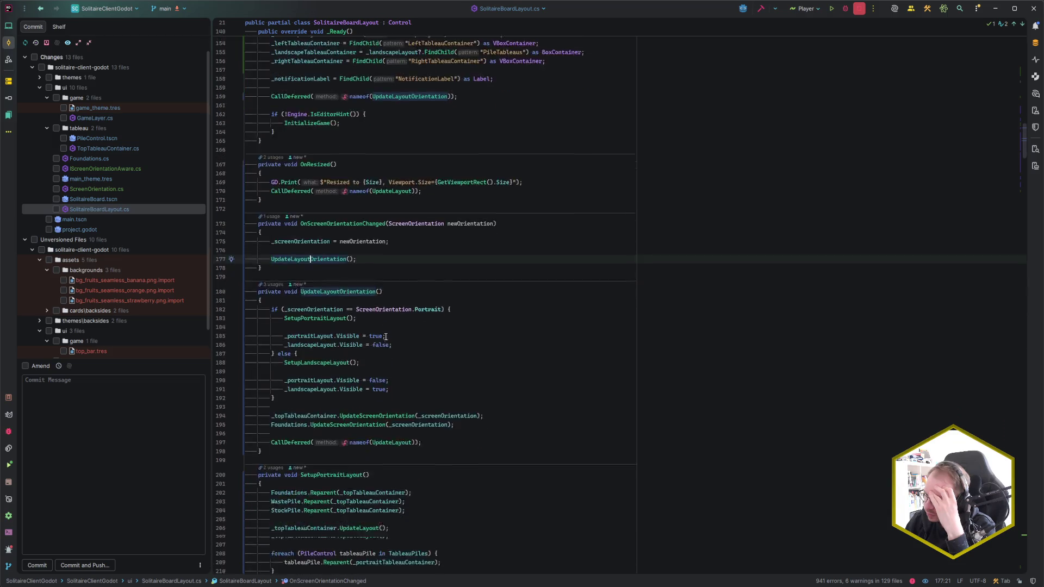
click(317, 325)
scroll(413, 310, down, 7)
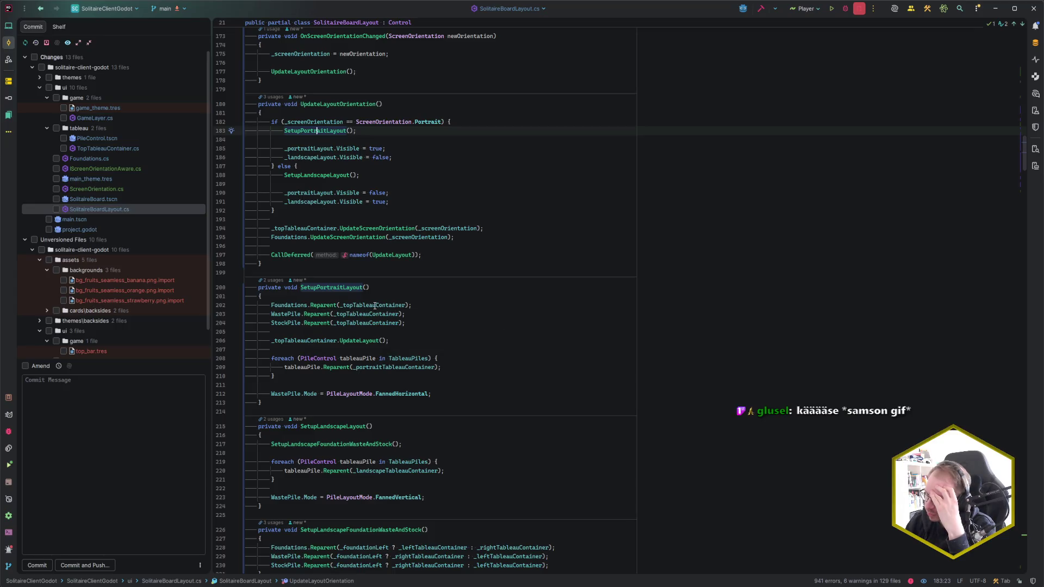
mouse_move(375, 306)
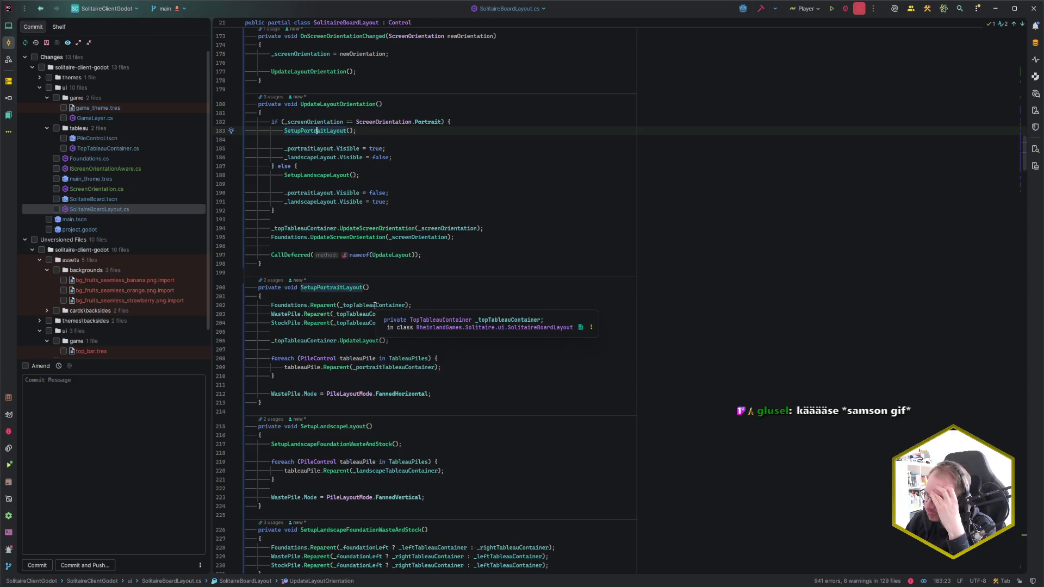
click(327, 305)
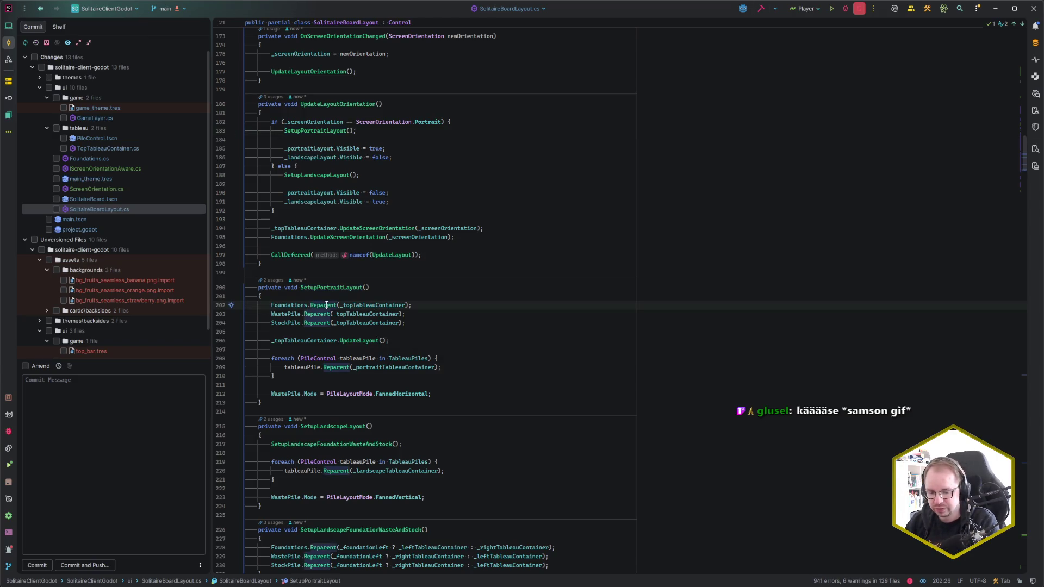
mouse_move(327, 305)
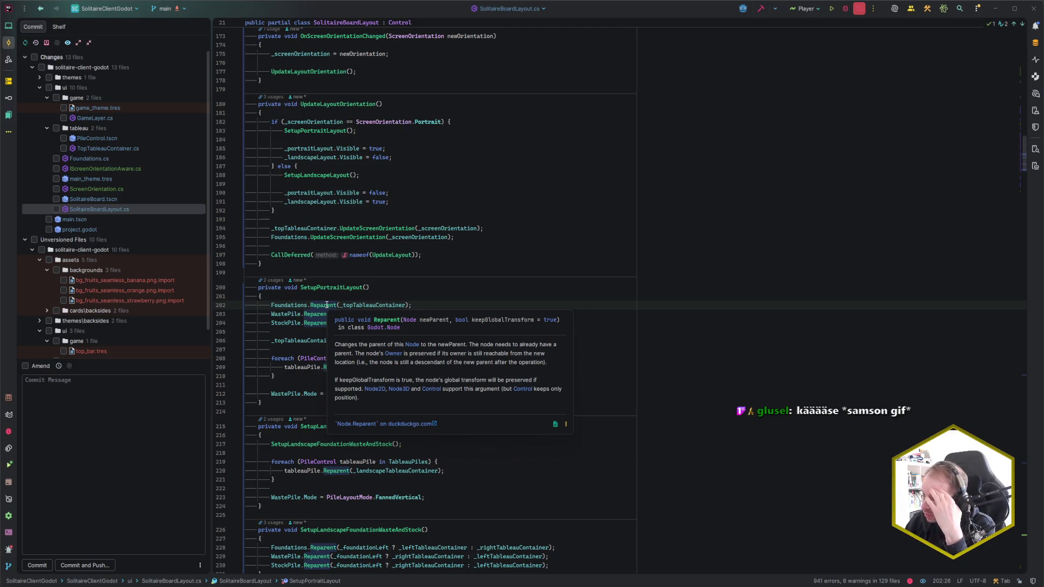
click(428, 307)
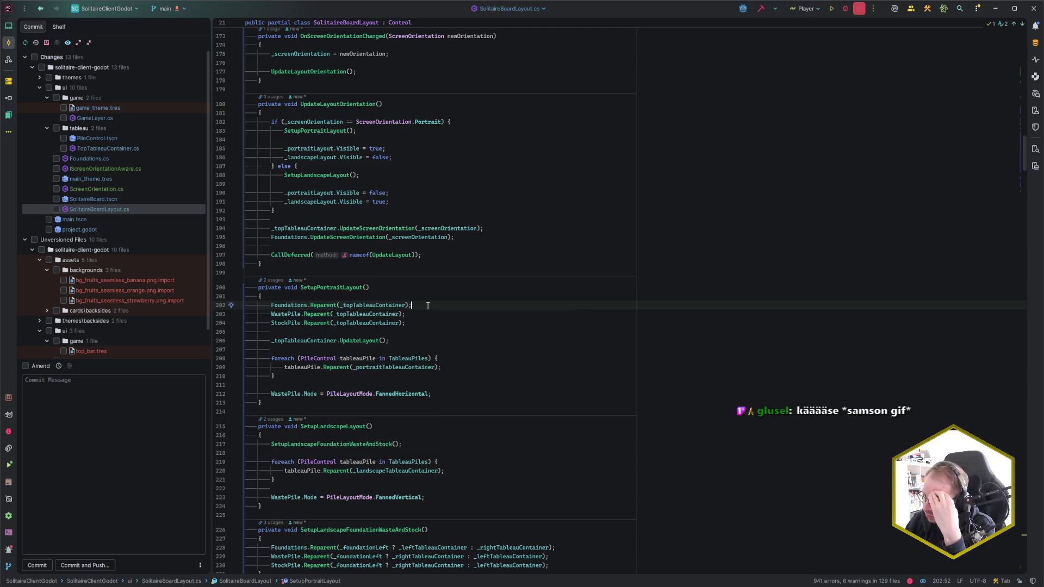
scroll(428, 306, down, 3)
click(417, 262)
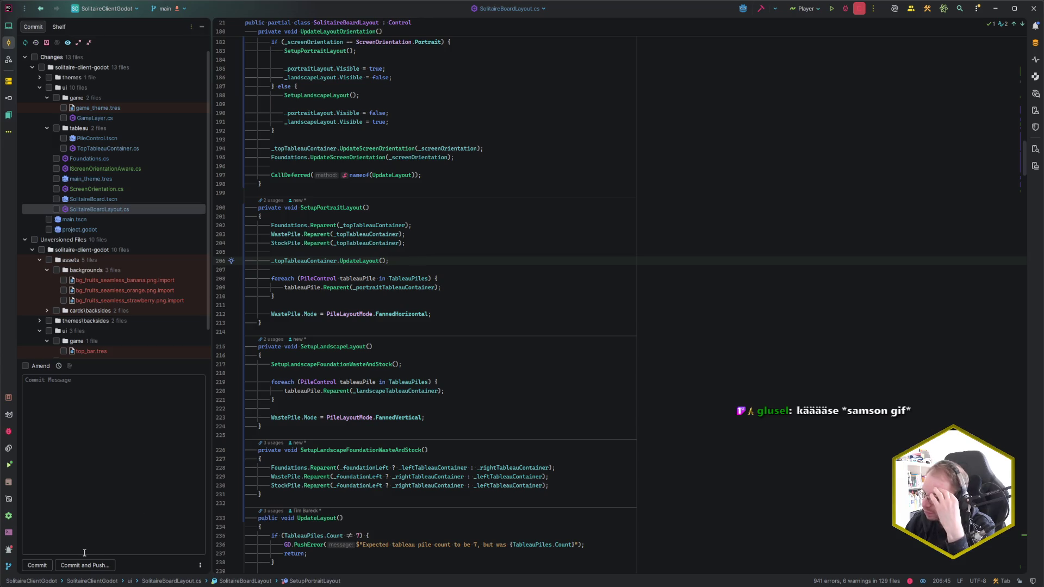
- Inspect Godot's four debugger errors, tracing the NullReferenceException to line 206, then return to Rider
key(alt+Tab)
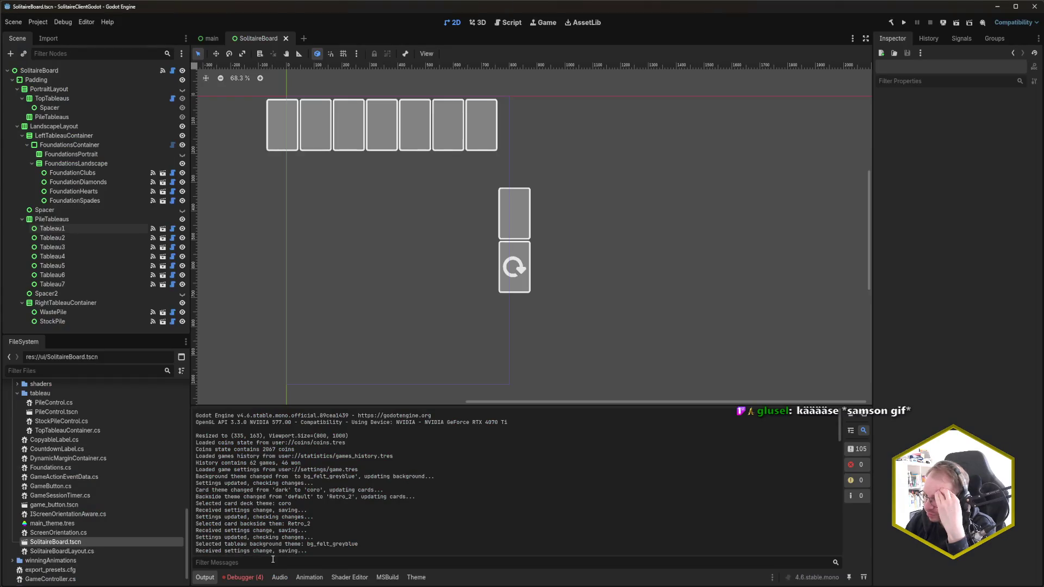
scroll(276, 537, down, 15)
click(255, 577)
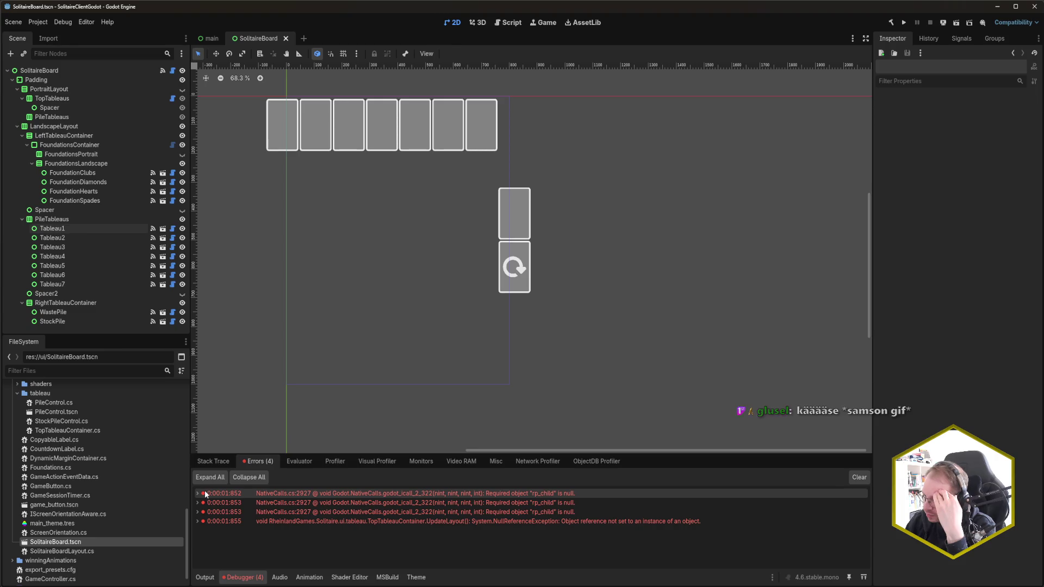
mouse_move(206, 494)
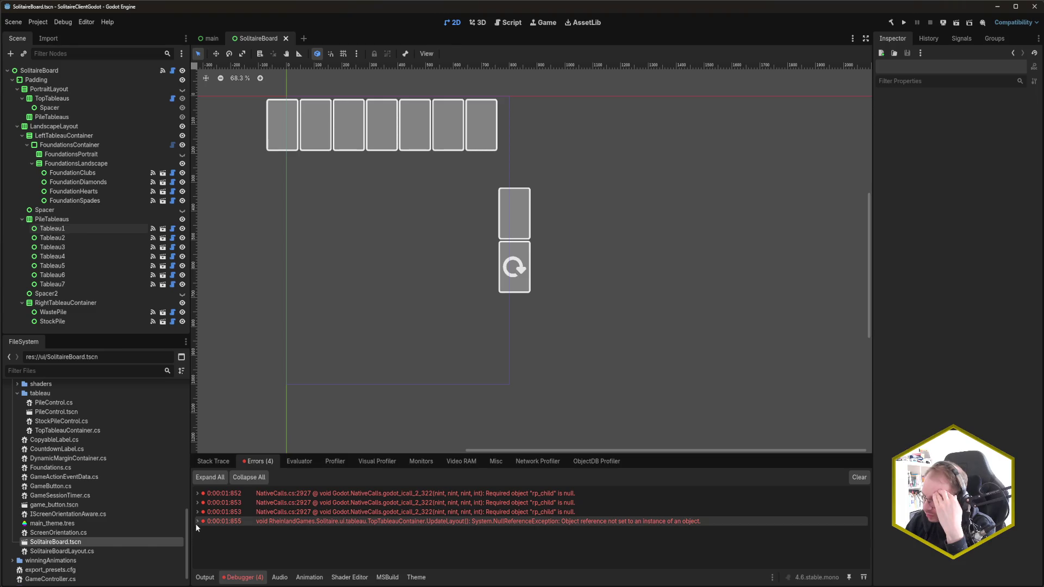
mouse_move(197, 522)
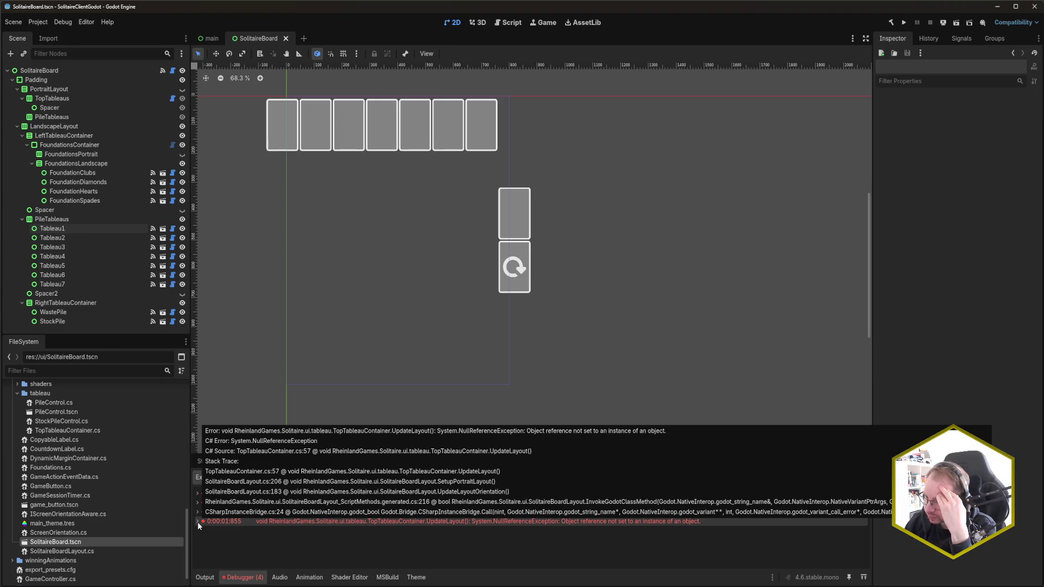
key(alt+Tab)
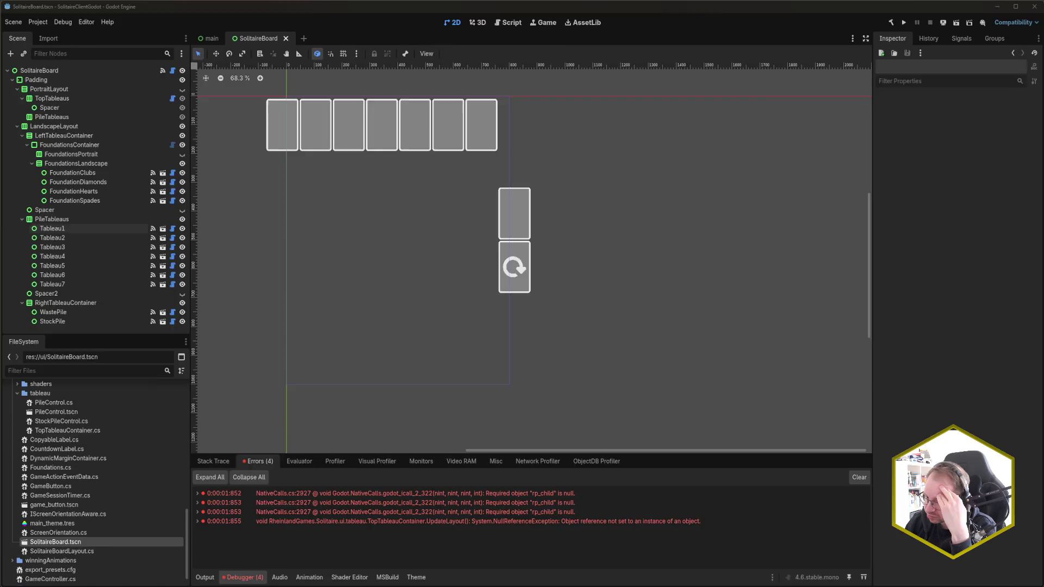
scroll(357, 342, up, 3)
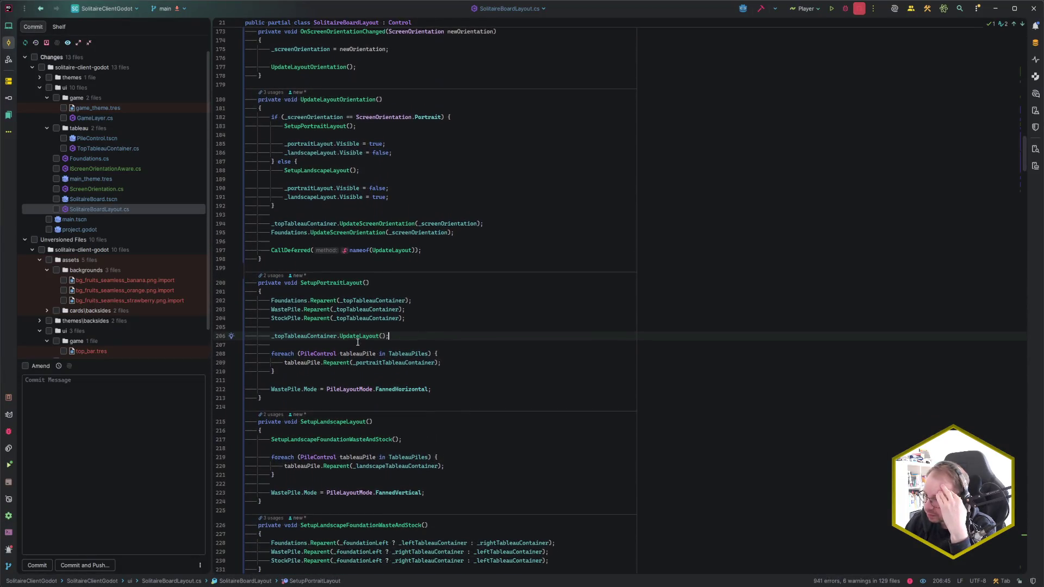
- Review line 206 and the Reparent lines 202–204 in Rider before returning to Godot
click(391, 338)
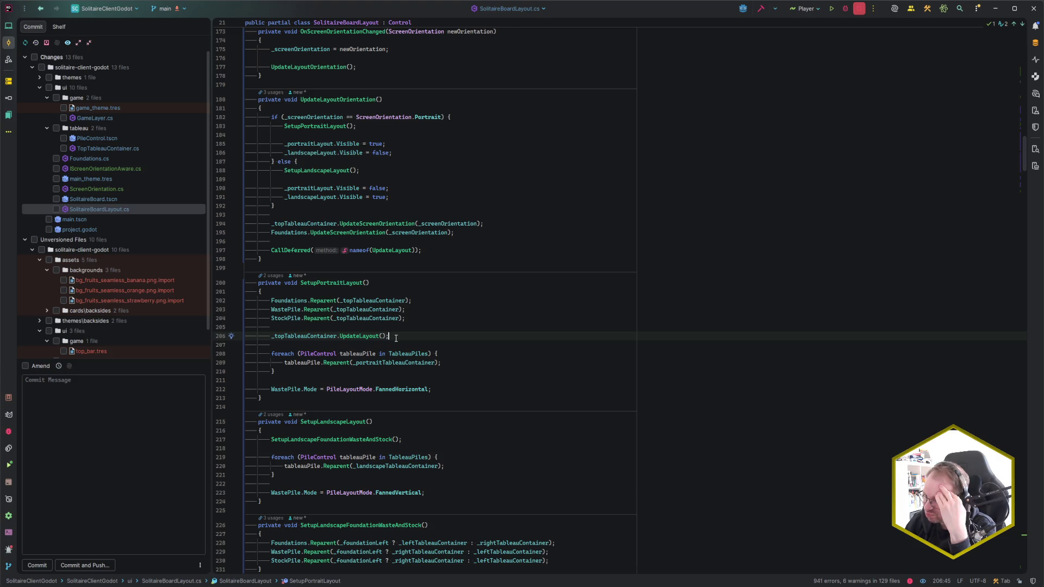
drag(343, 303, 416, 318)
click(416, 318)
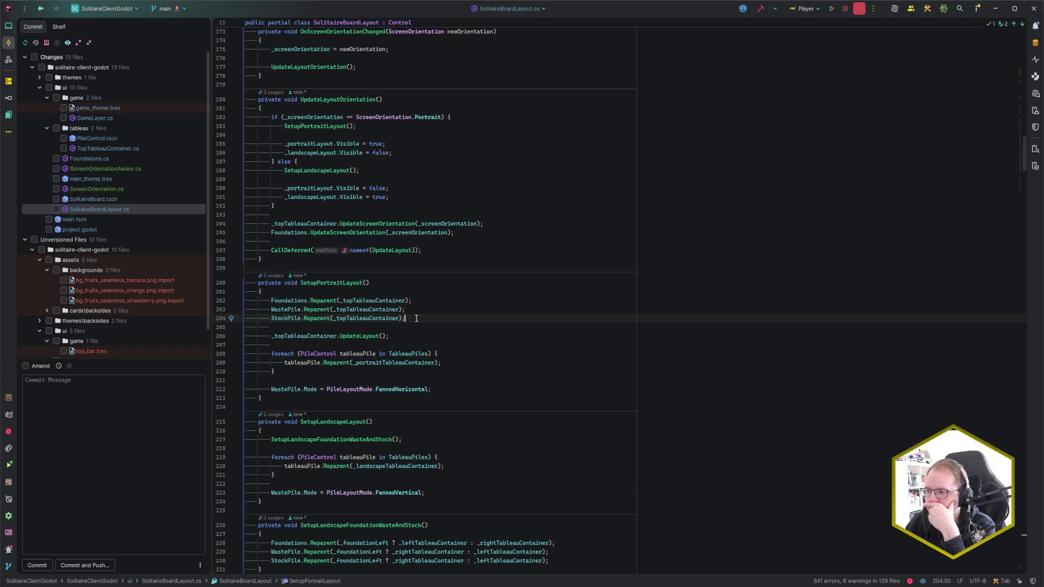
scroll(417, 319, up, 3)
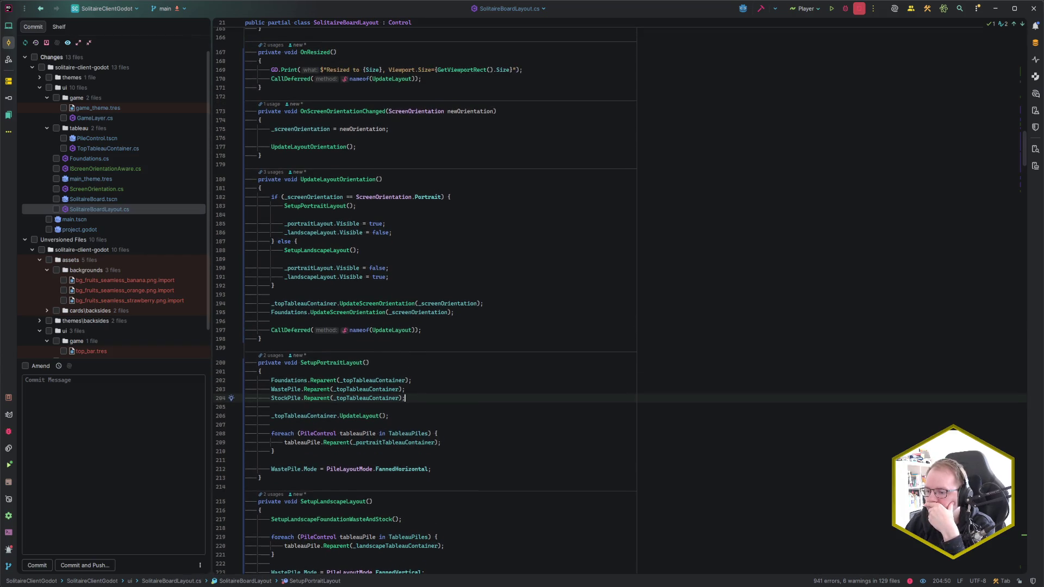
key(alt+Tab)
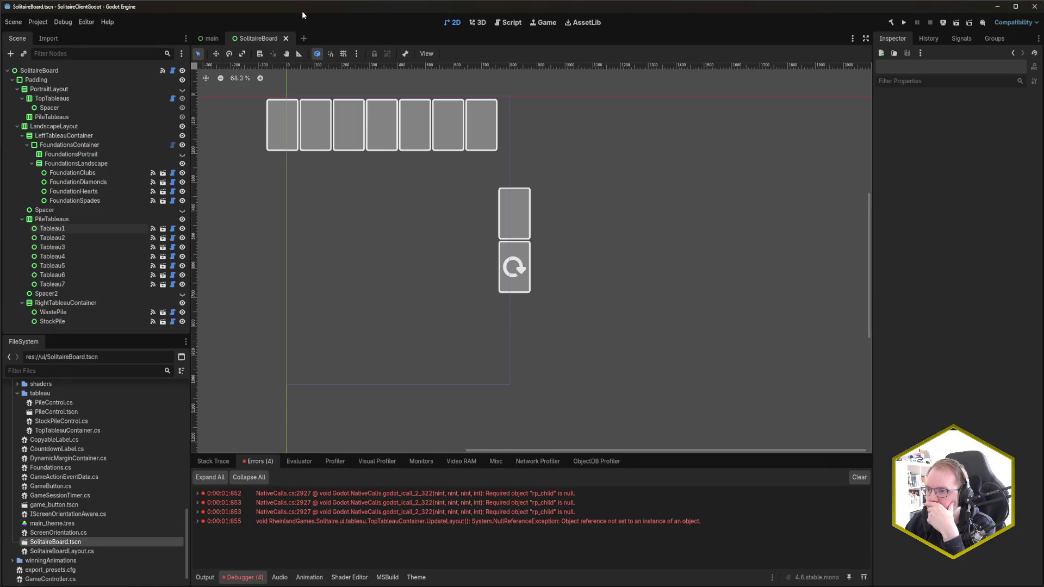
- Set the project's viewport width to 1600 in Project Settings
click(38, 22)
click(48, 33)
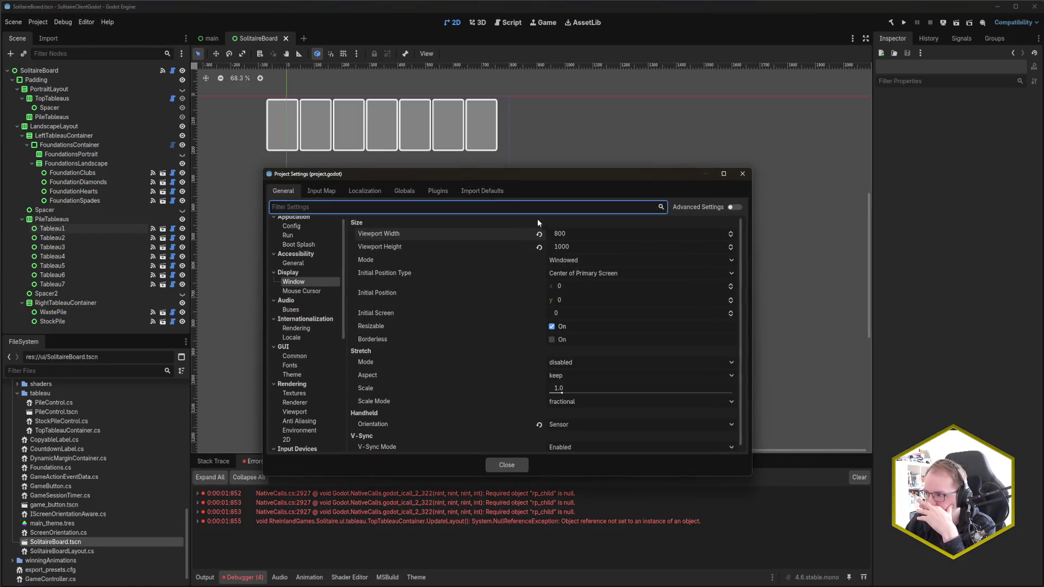
double_click(561, 234)
text(1600)
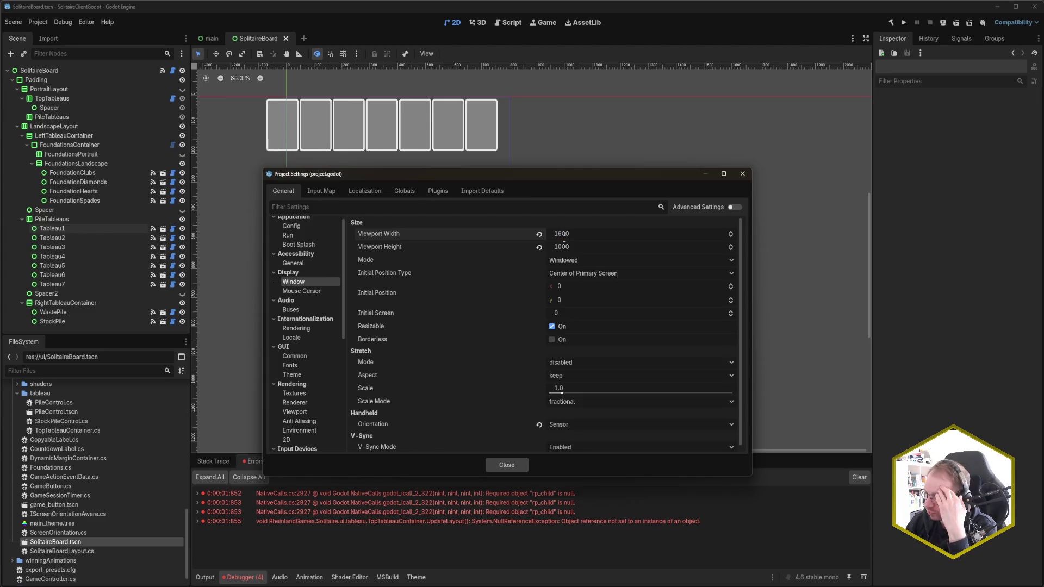
click(520, 465)
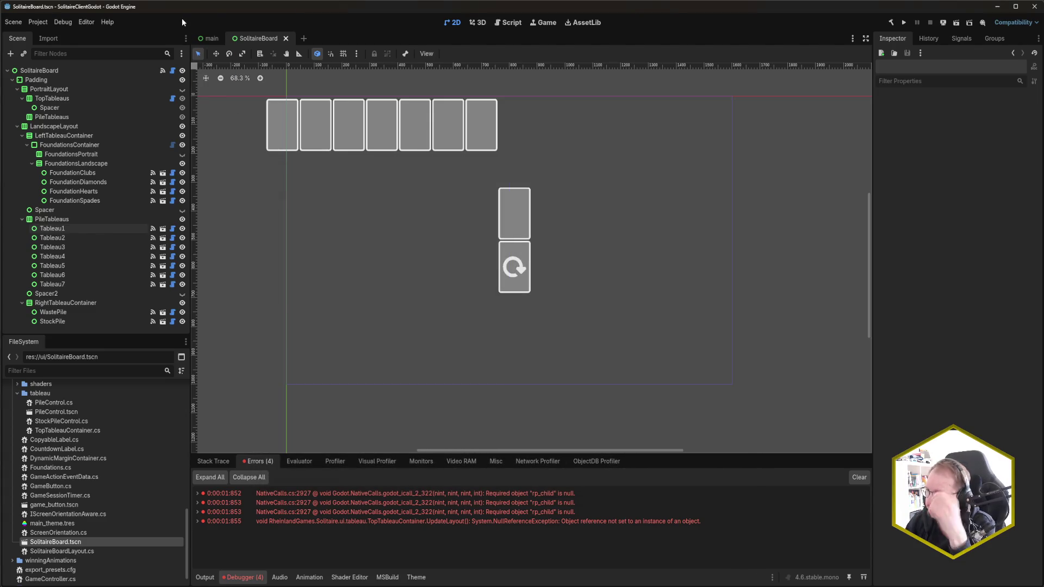
- Run the game, deal a new game, widen the window to test landscape, then close it
key(F5)
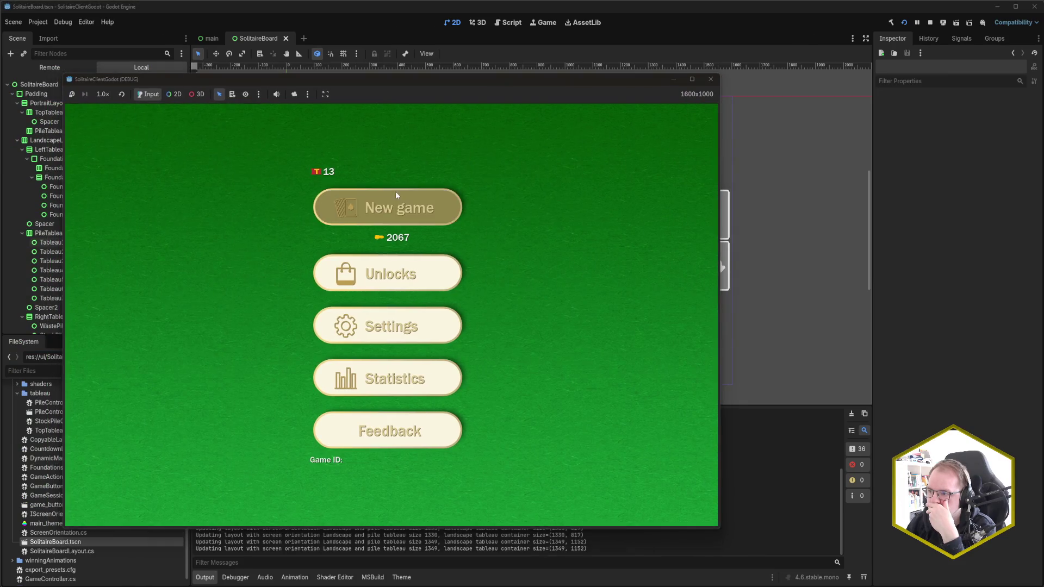
click(396, 194)
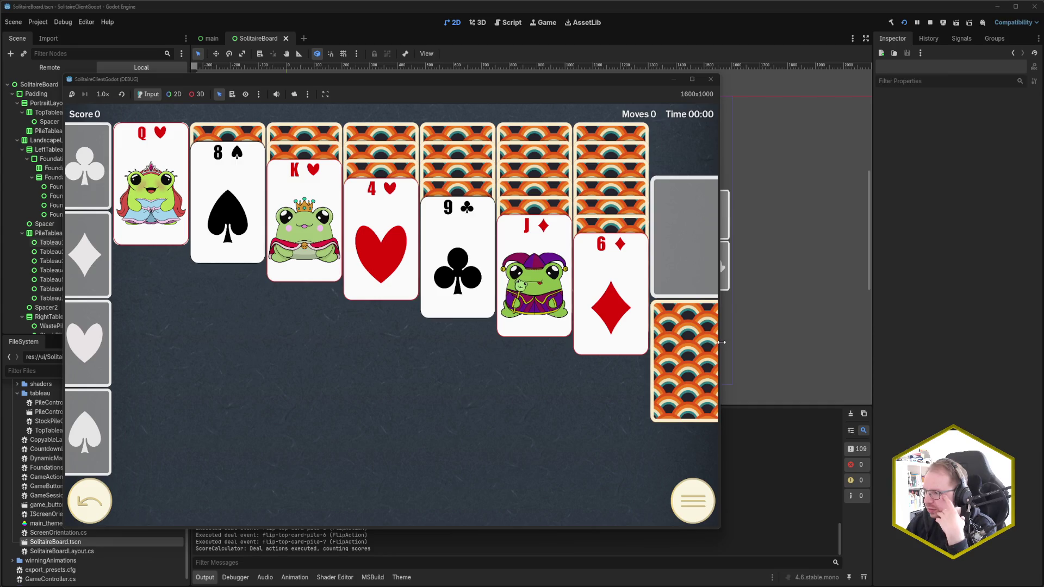
drag(722, 343, 722, 342)
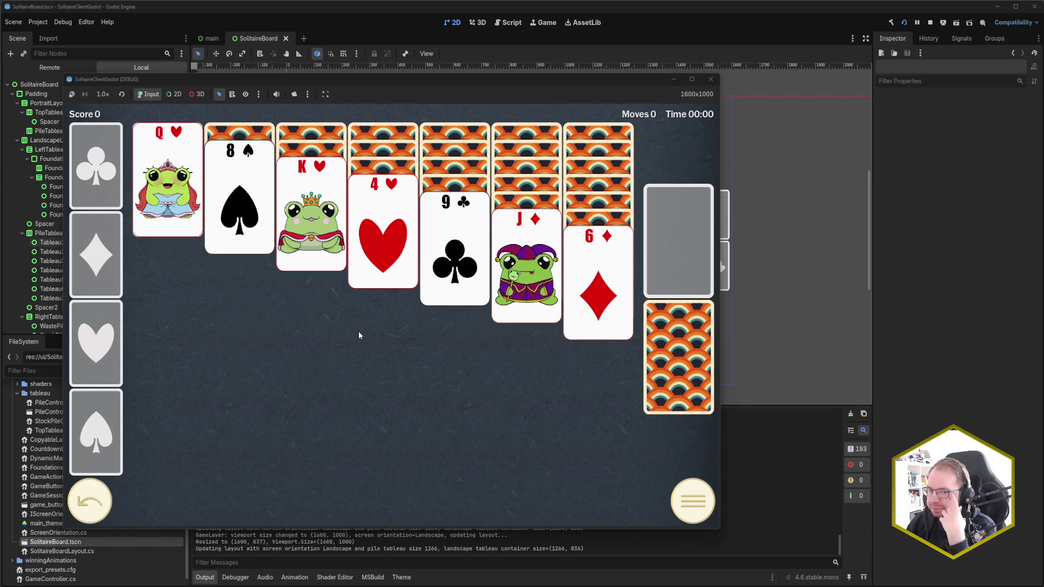
click(711, 78)
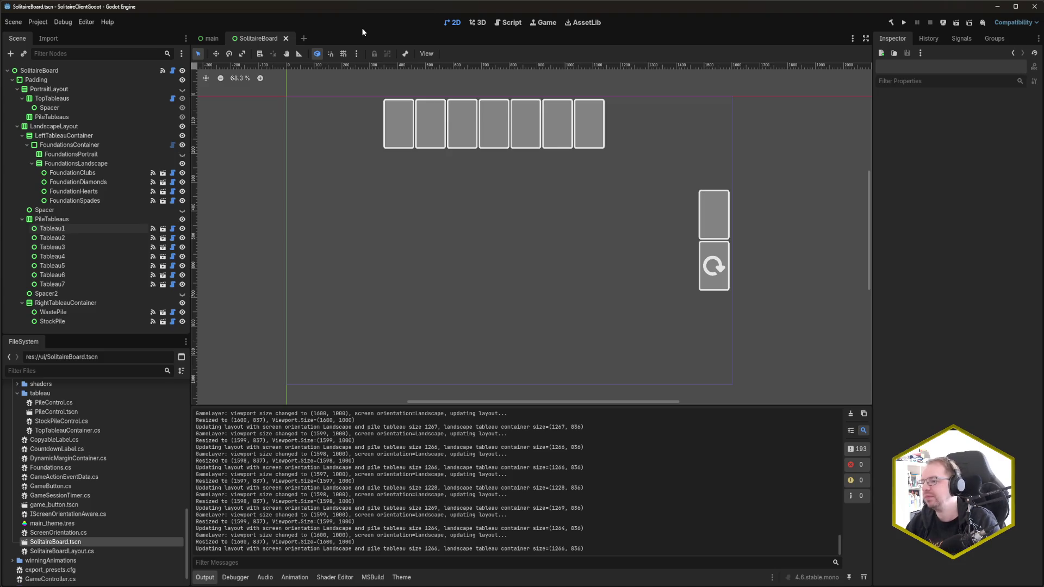
key(alt+Tab)
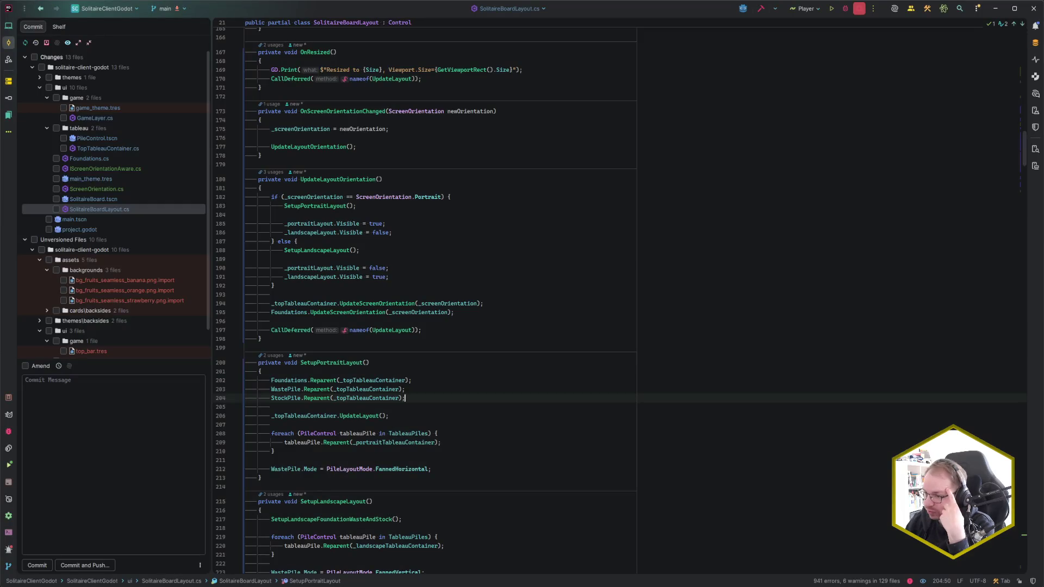
- Look up the Reparent documentation within UpdateLayoutOrientation
click(405, 234)
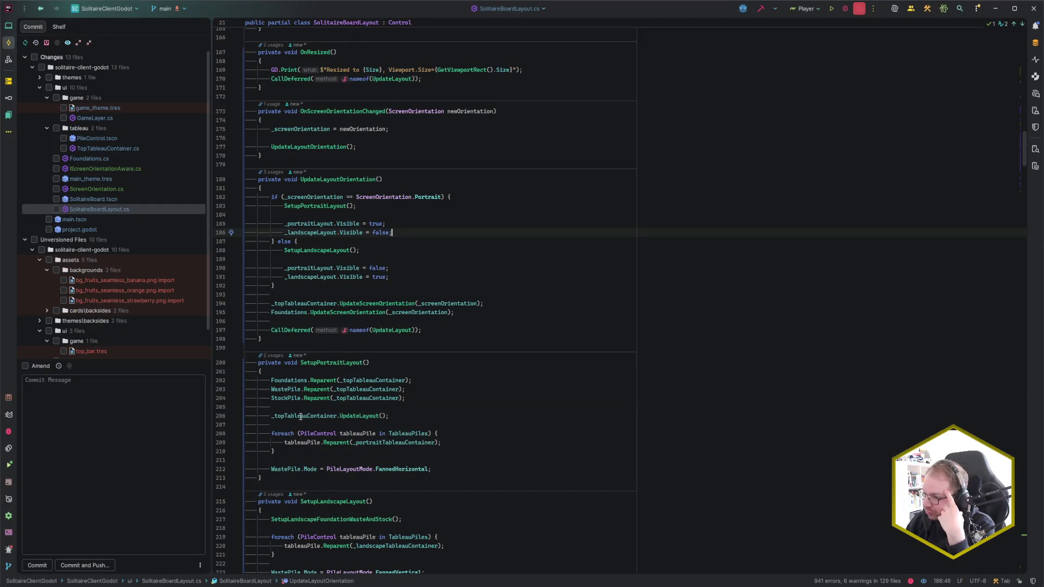
click(323, 381)
mouse_move(323, 382)
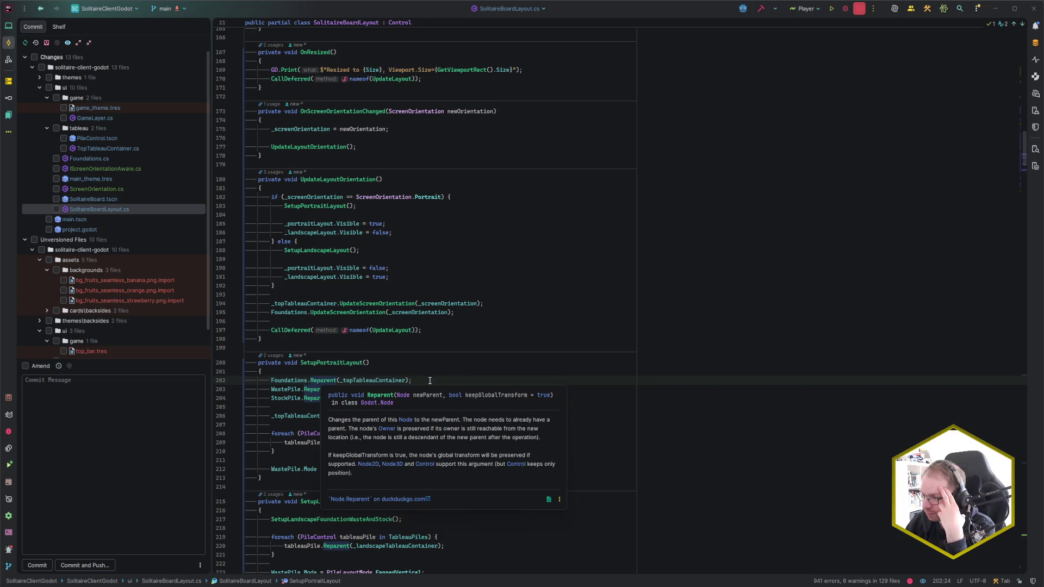
scroll(553, 394, down, 4)
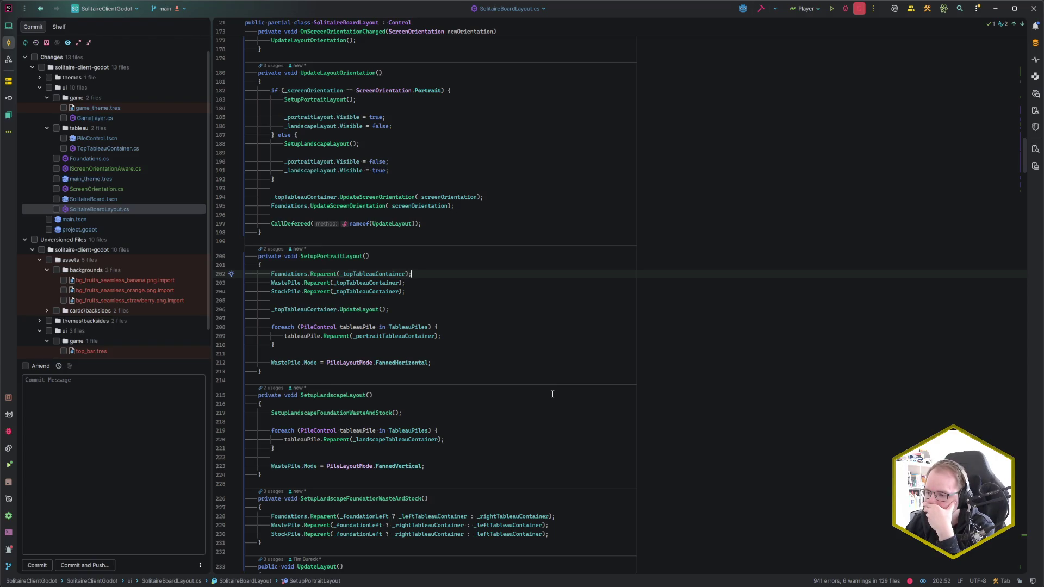
scroll(553, 394, down, 6)
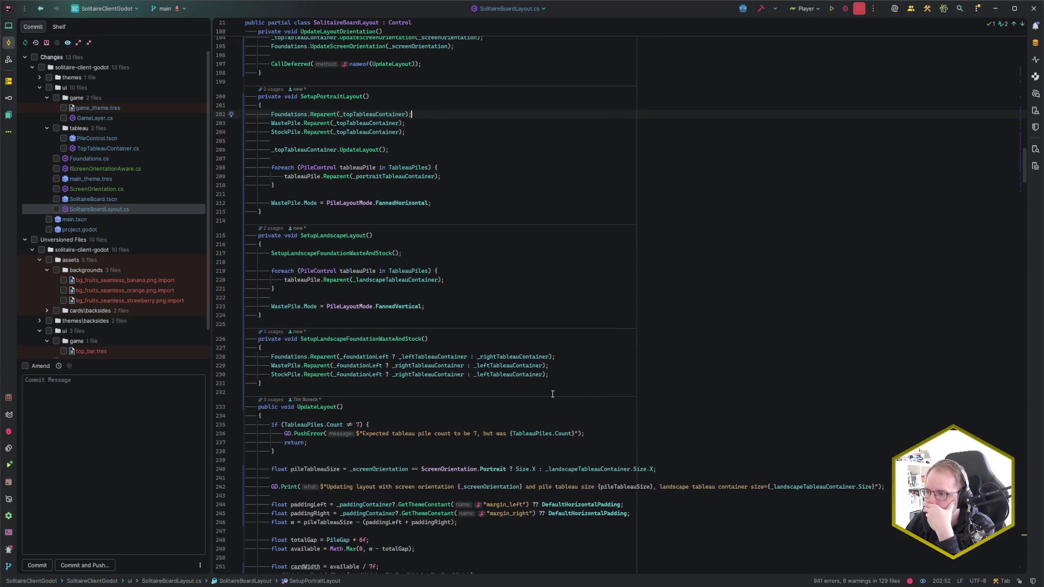
scroll(553, 394, up, 7)
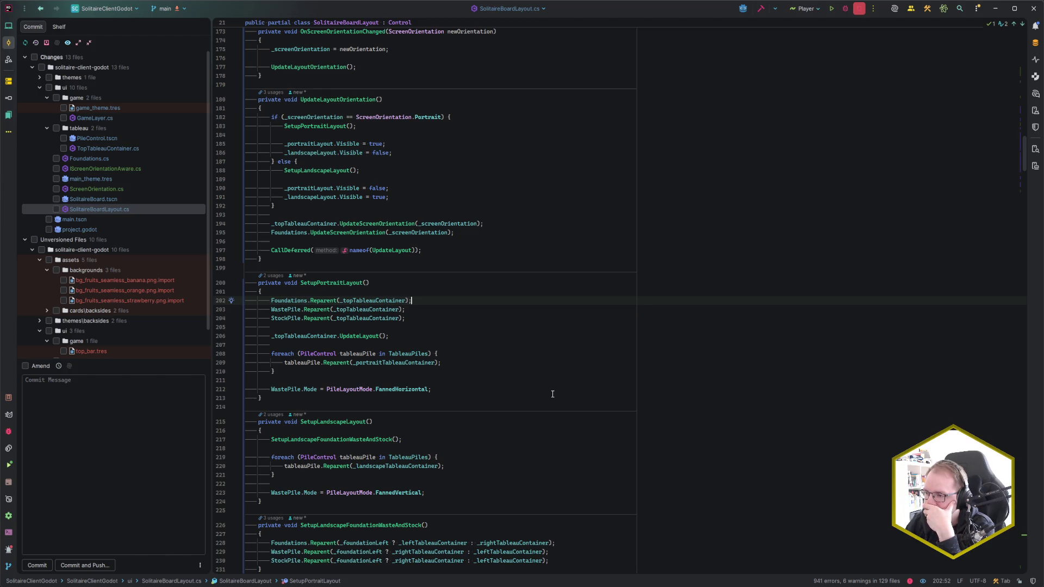
- Add CallDeferred(nameof(UpdateLayout)); to TopTableauContainer's UpdateScreenOrientation
click(376, 224)
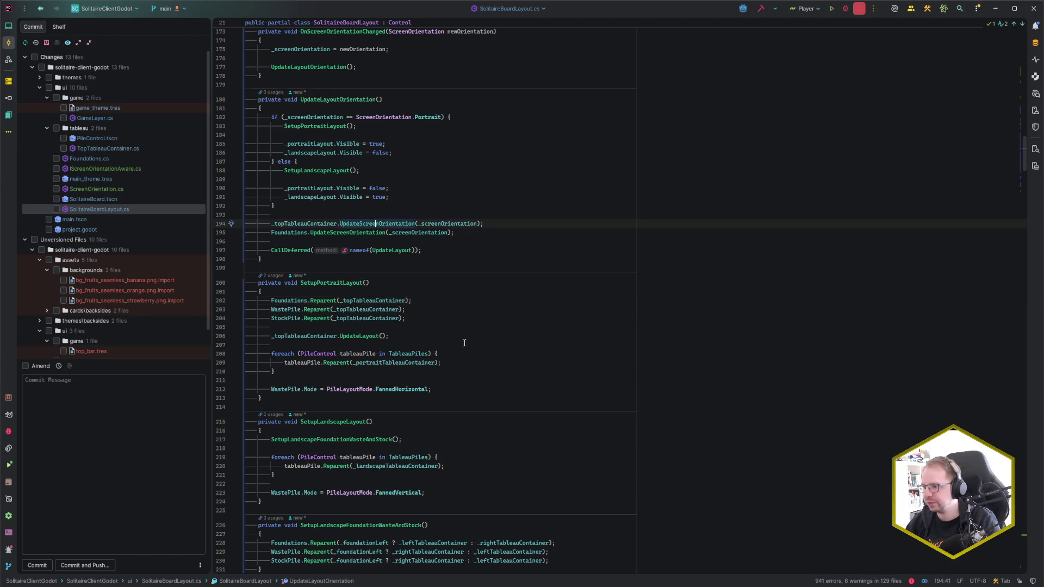
key(ctrl+b)
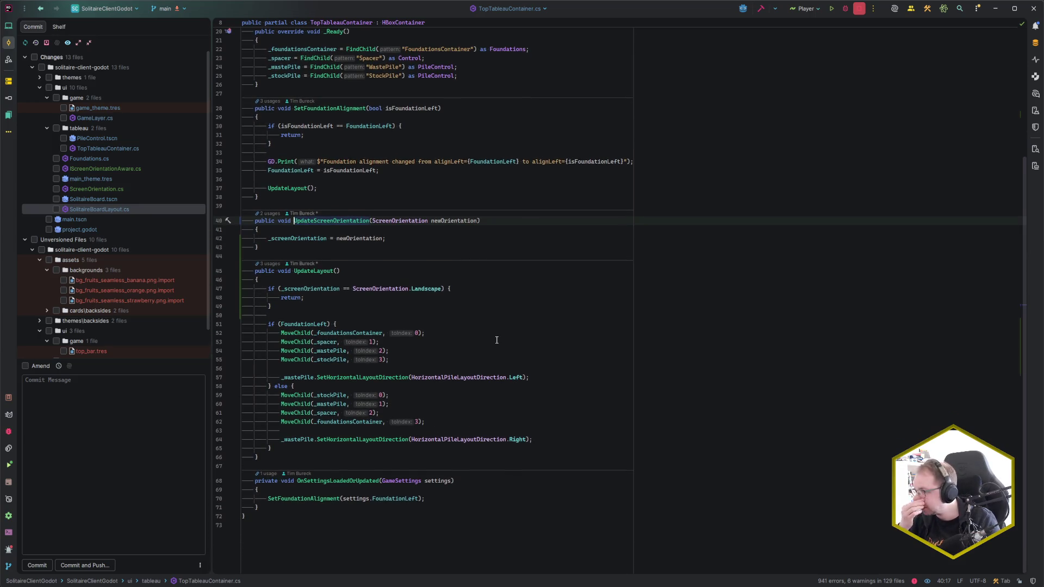
scroll(497, 340, up, 2)
click(396, 291)
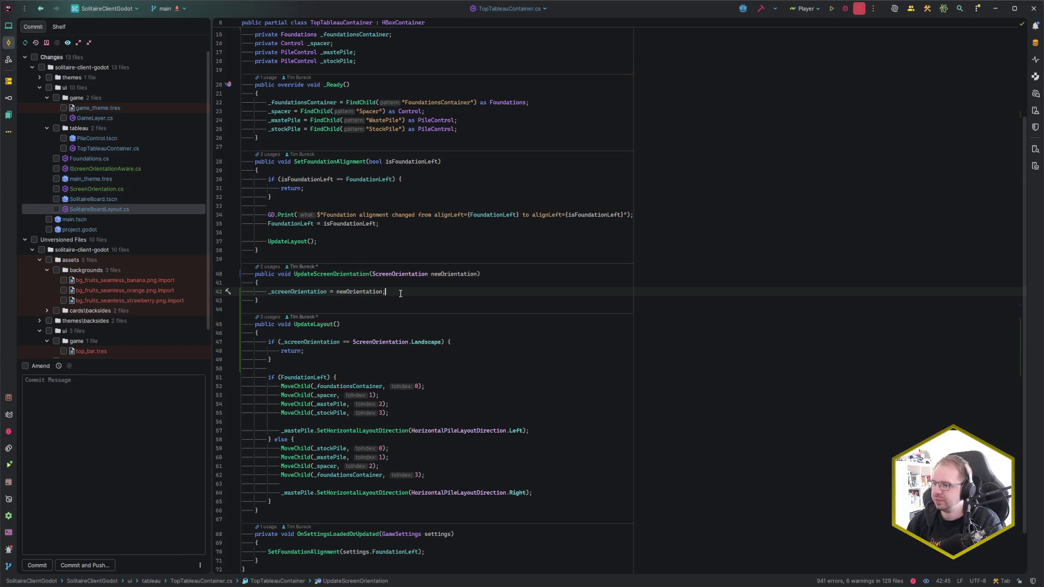
key(Return)
key(Return)
text(CallDe)
key(Return)
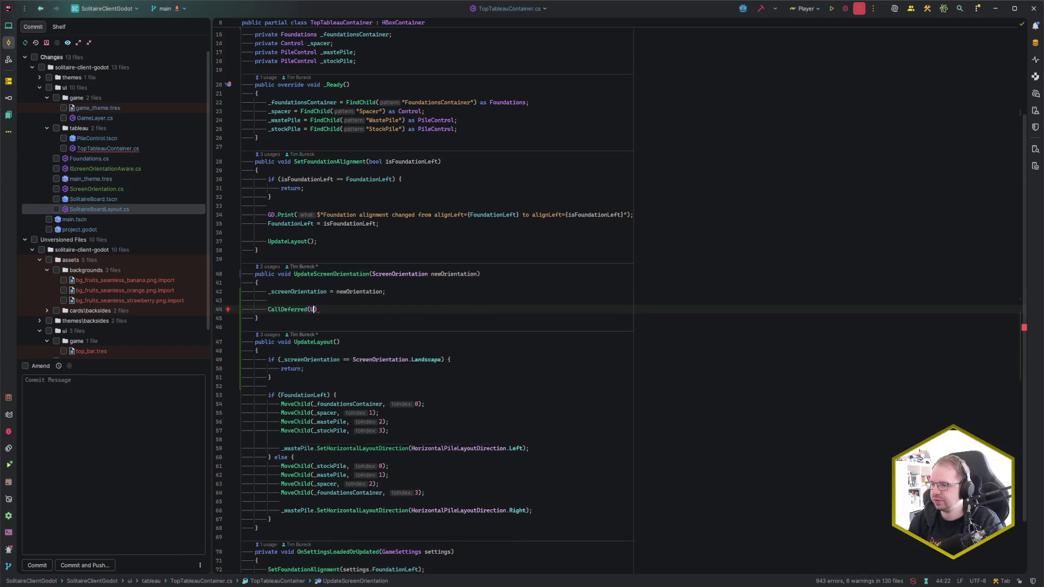
text(nameof(Upd)
key(Return)
text(;)
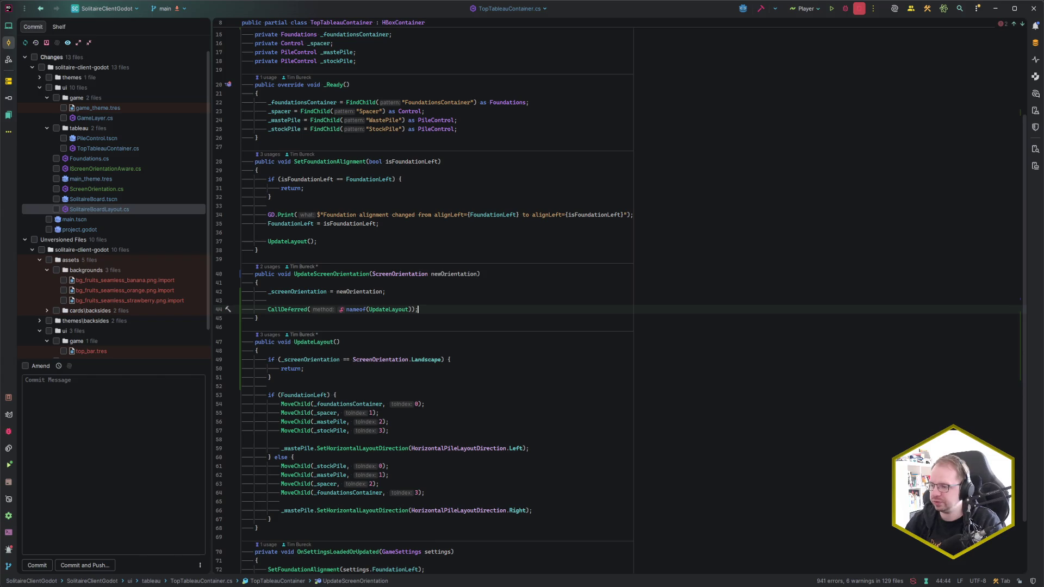
- Delete the redundant _topTableauContainer.UpdateLayout() call from SetupPortraitLayout in SolitaireBoardLayout.cs
key(ctrl+e)
key(Return)
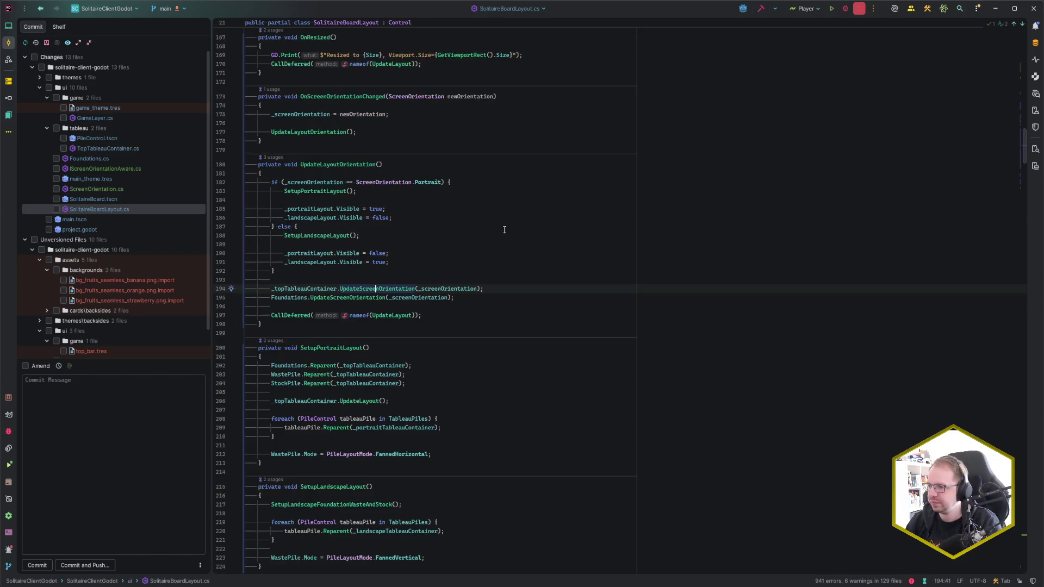
drag(391, 461, 443, 438)
key(BackSpace)
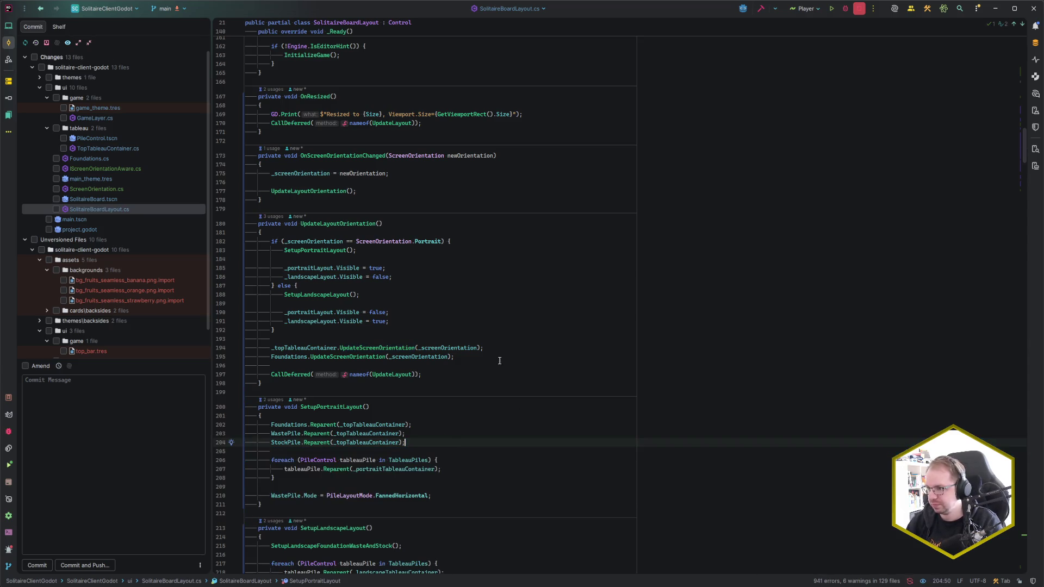
- Inspect Foundations' UpdateScreenOrientation implementation, then return to SolitaireBoardLayout.cs
click(291, 357)
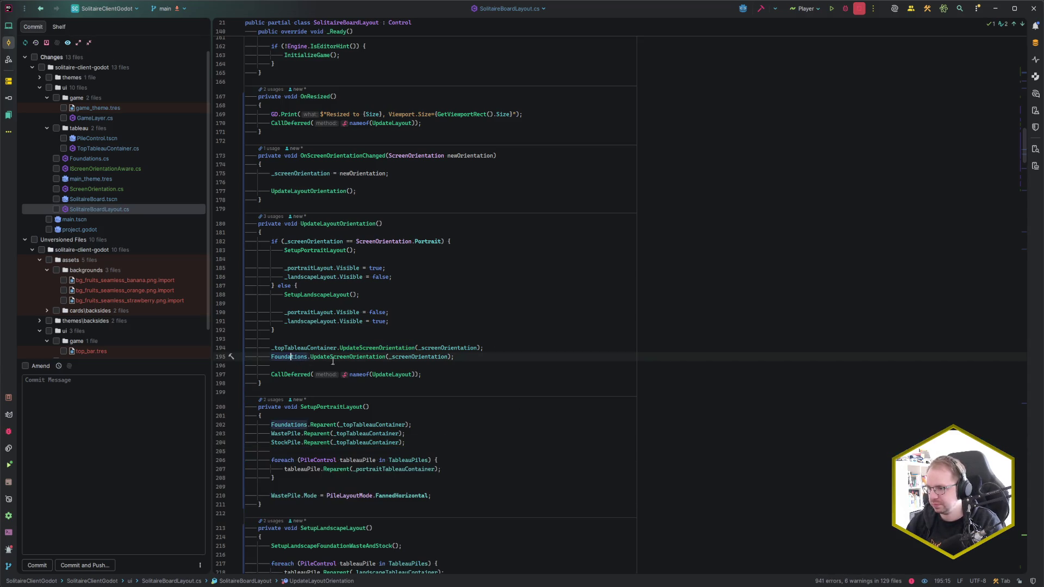
ctrl+click(347, 358)
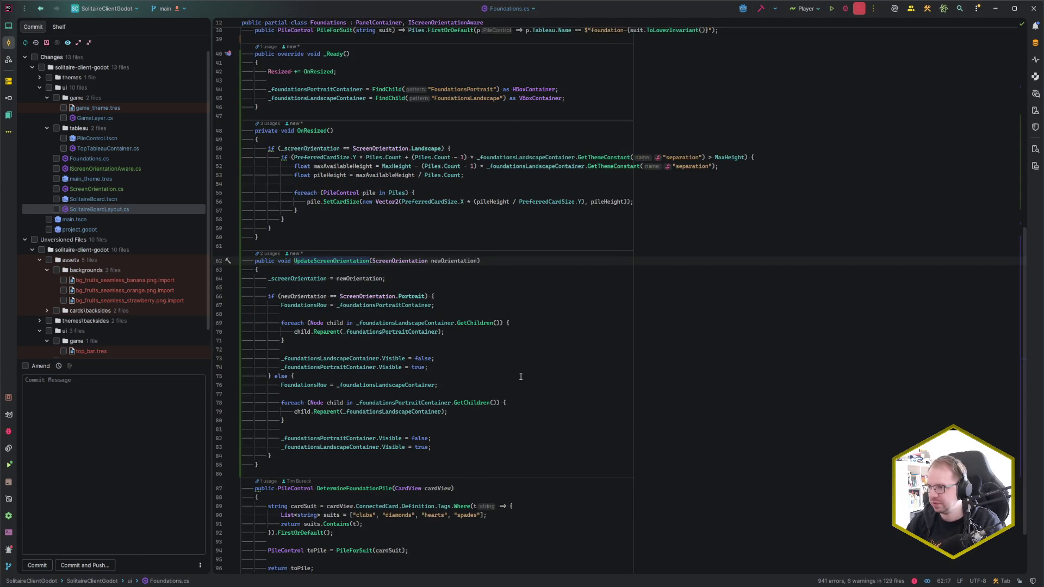
scroll(520, 376, up, 10)
scroll(521, 375, down, 12)
scroll(521, 374, up, 10)
key(ctrl+alt+Left)
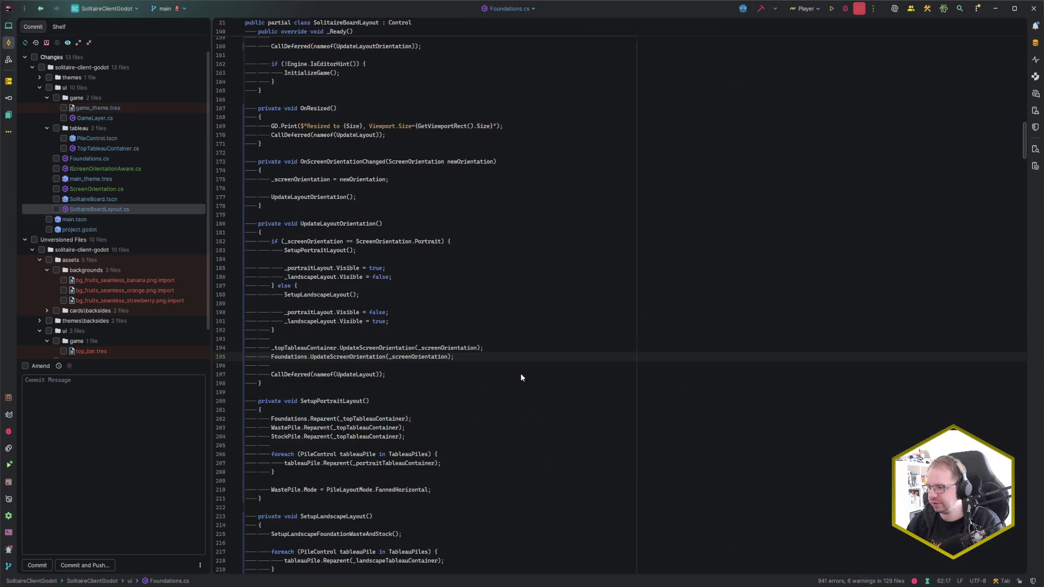
key(alt+Tab)
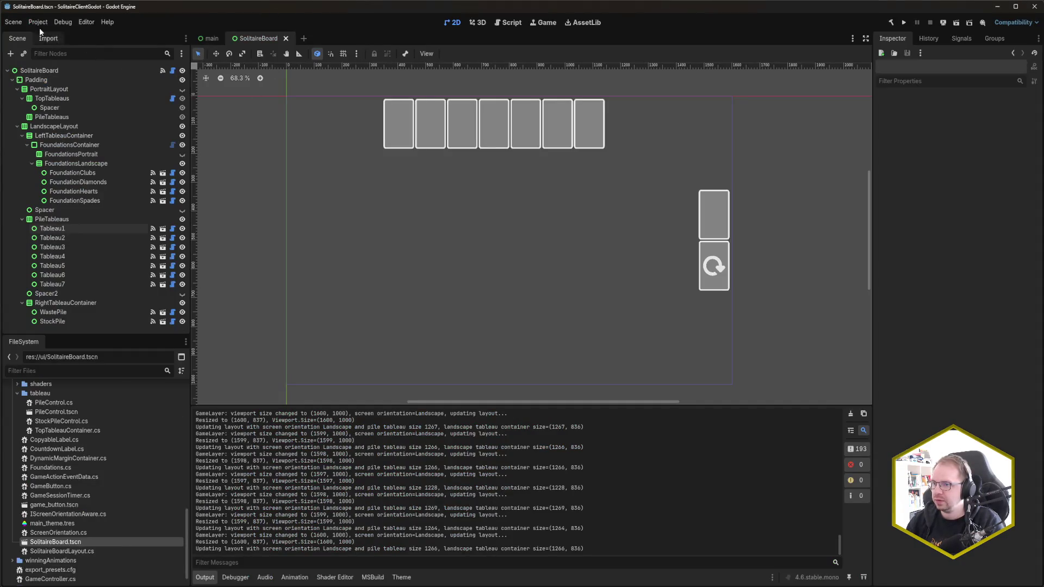
- Set the project's viewport width to 800 in Project Settings
click(43, 21)
click(52, 35)
click(595, 238)
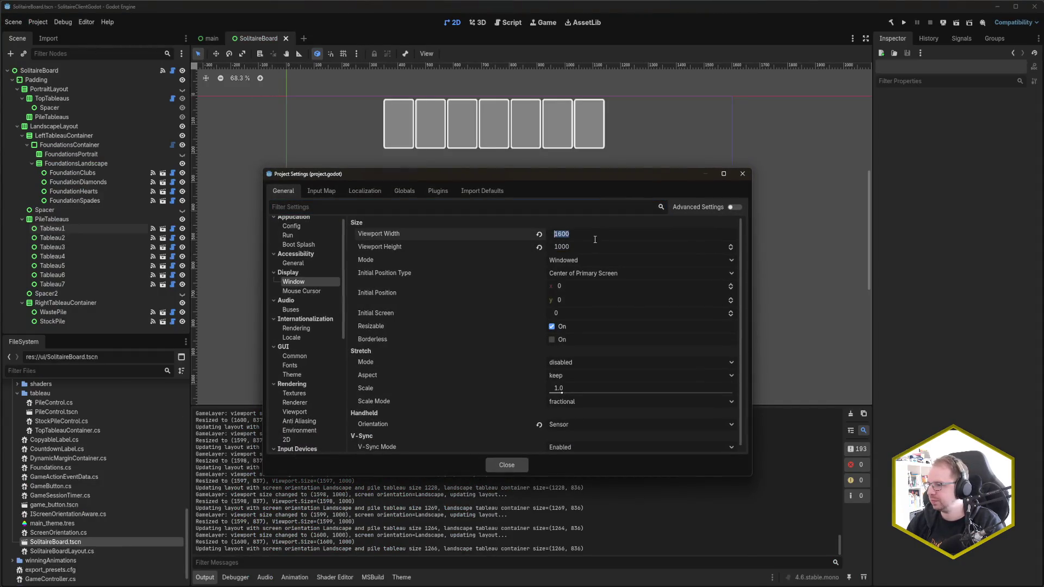
text(800)
key(Return)
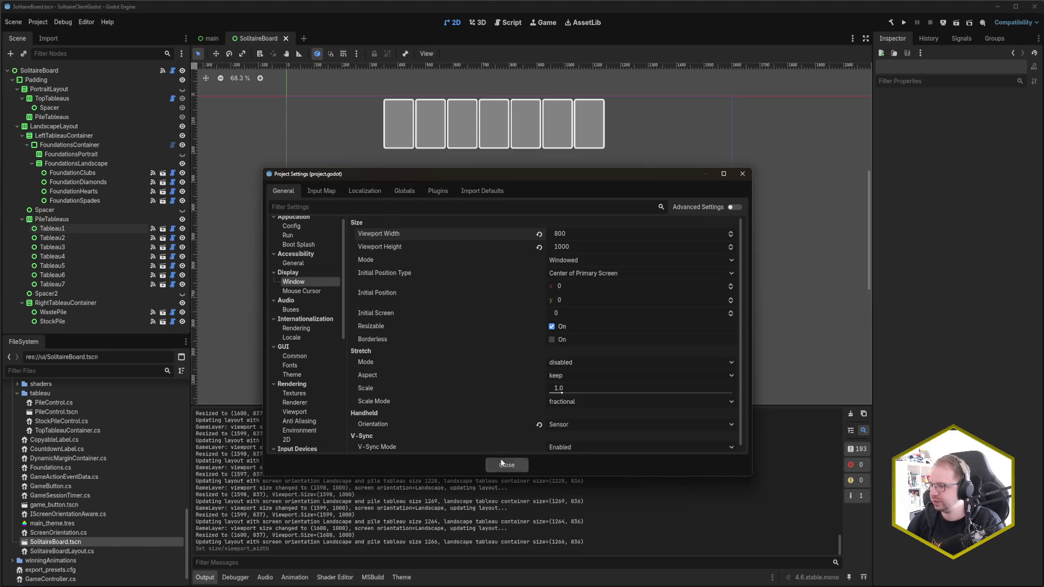
click(507, 465)
- Run the game, deal a new game, move the ace and 2 of diamonds to the foundation, then widen the window
key(ctrl+s)
key(F5)
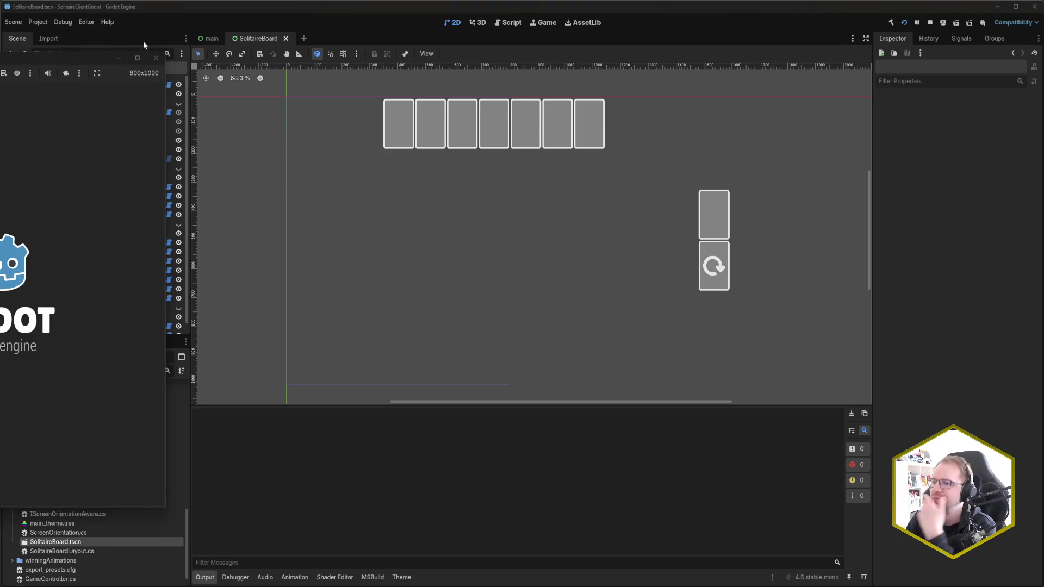
drag(85, 58, 376, 57)
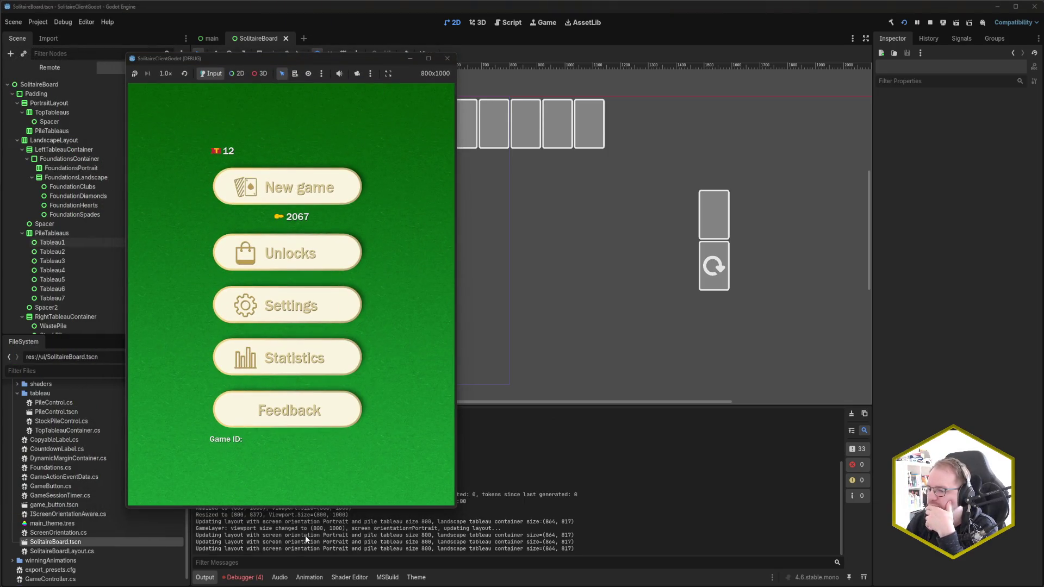
click(256, 578)
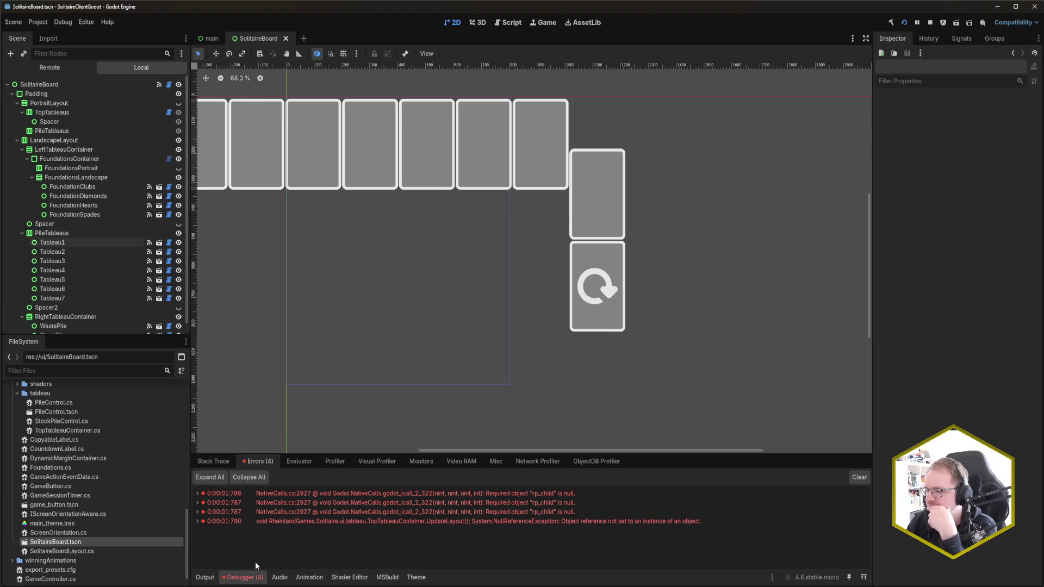
click(205, 577)
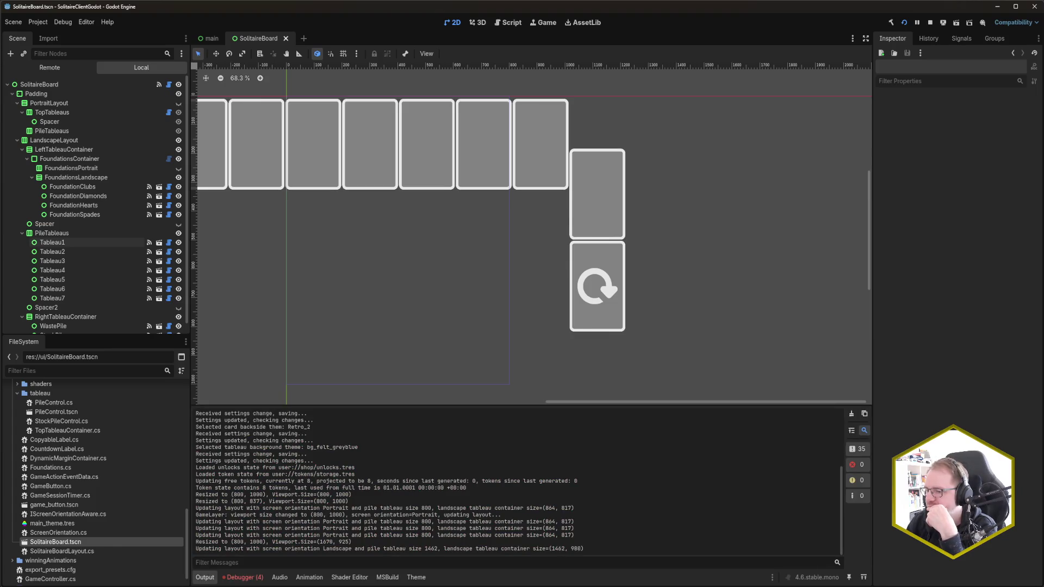
click(304, 195)
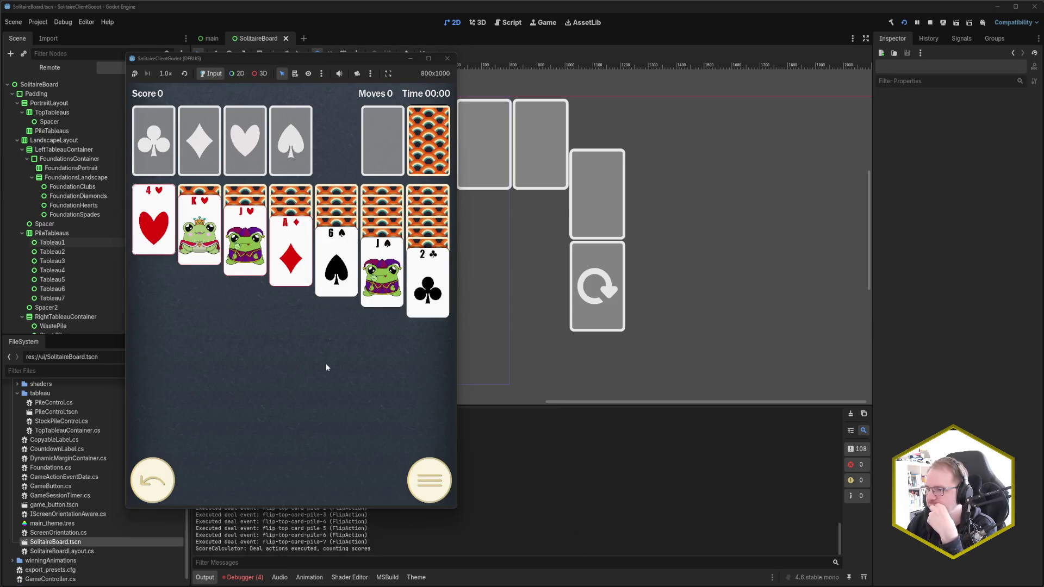
click(305, 245)
click(305, 244)
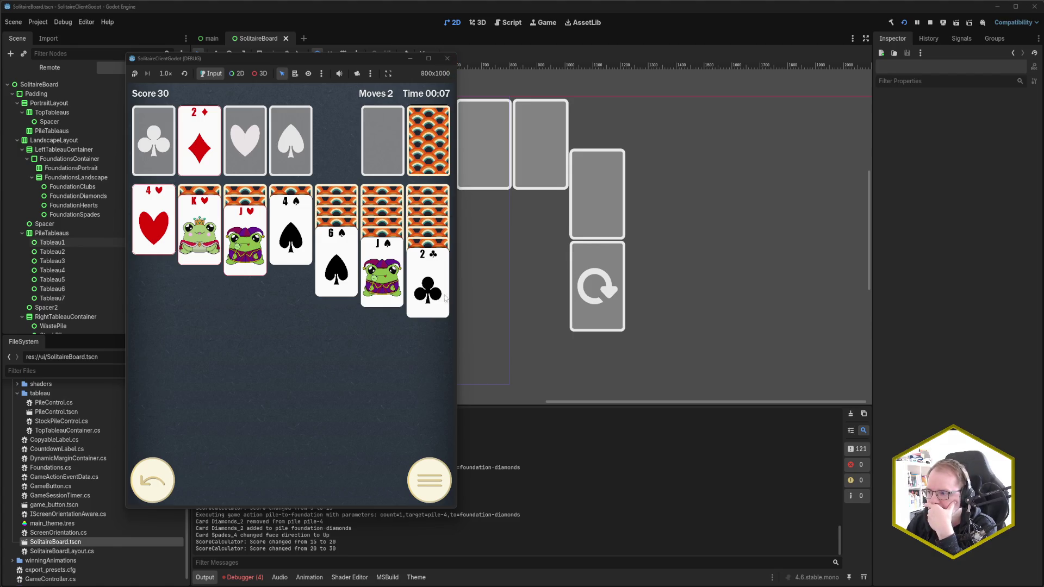
mouse_move(457, 297)
mouse_down()
mouse_move(752, 305)
mouse_move(555, 305)
mouse_move(529, 315)
mouse_up()
- Close the game and set the viewport width back to 1600
click(517, 58)
click(38, 22)
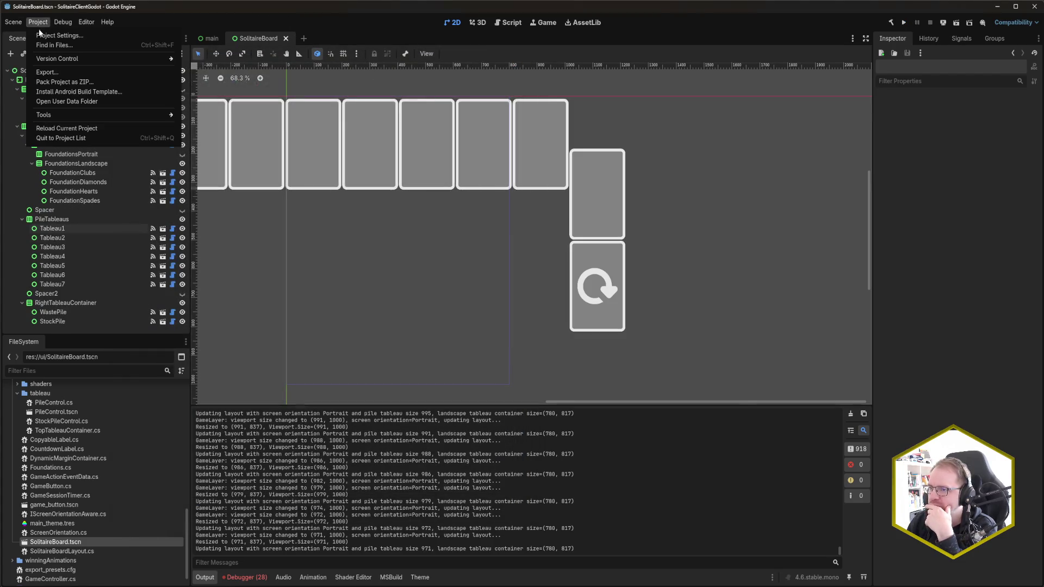
click(52, 34)
click(613, 233)
text(1600)
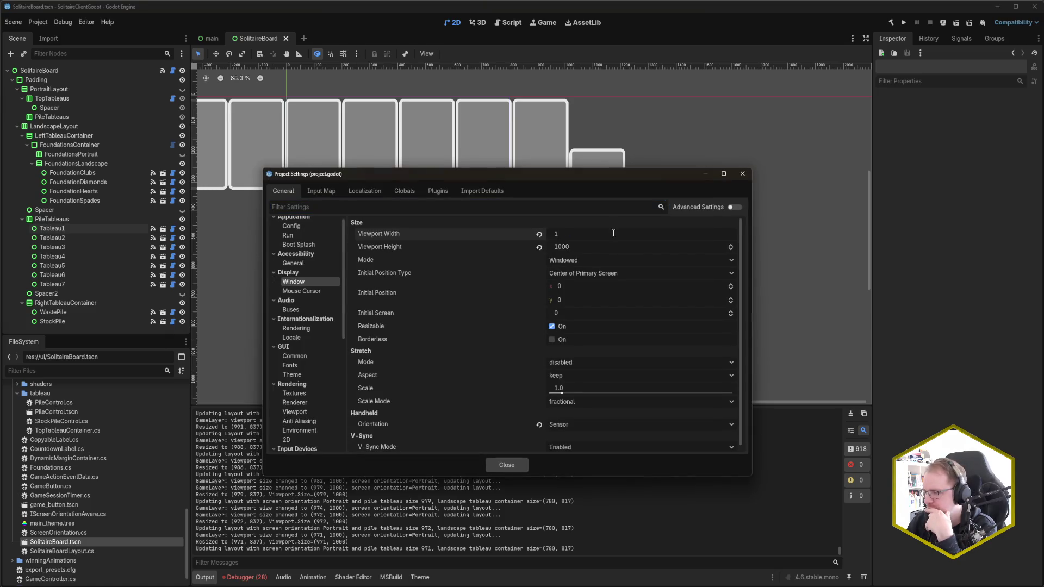
key(Return)
click(507, 465)
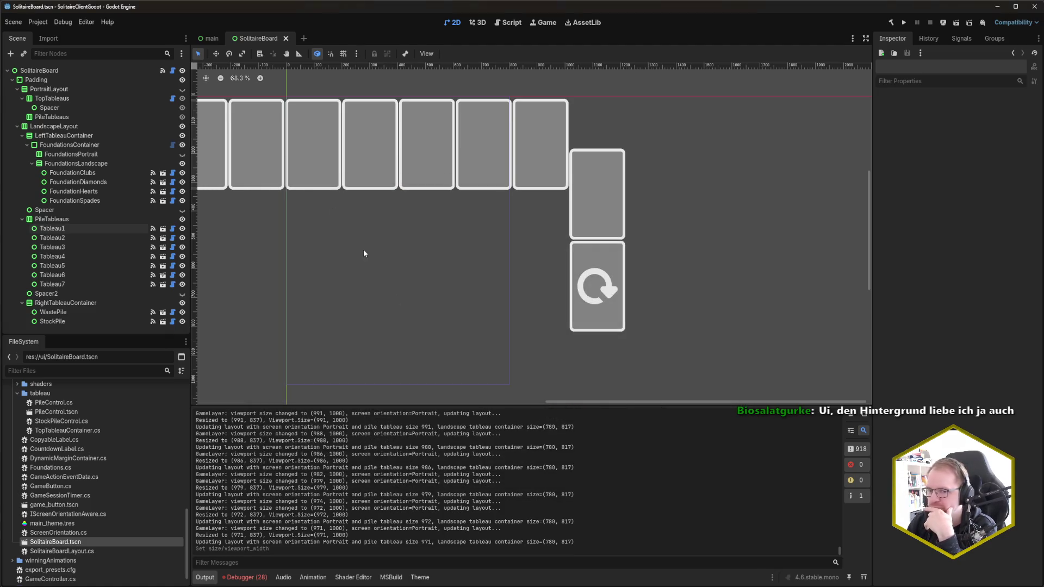
- Run the game, deal a new game, narrow the window into portrait, then stop it
key(F5)
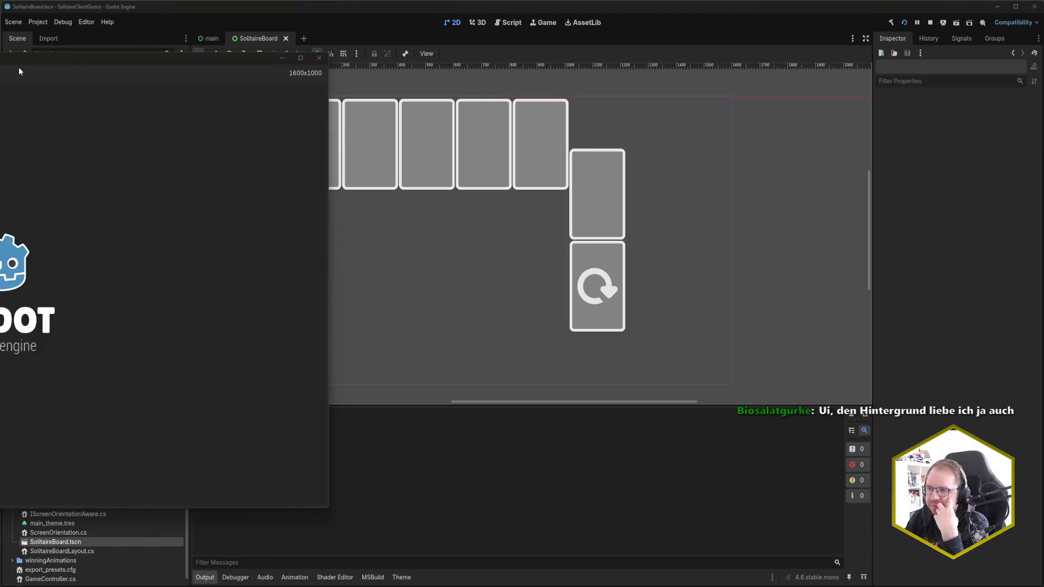
drag(9, 59, 423, 72)
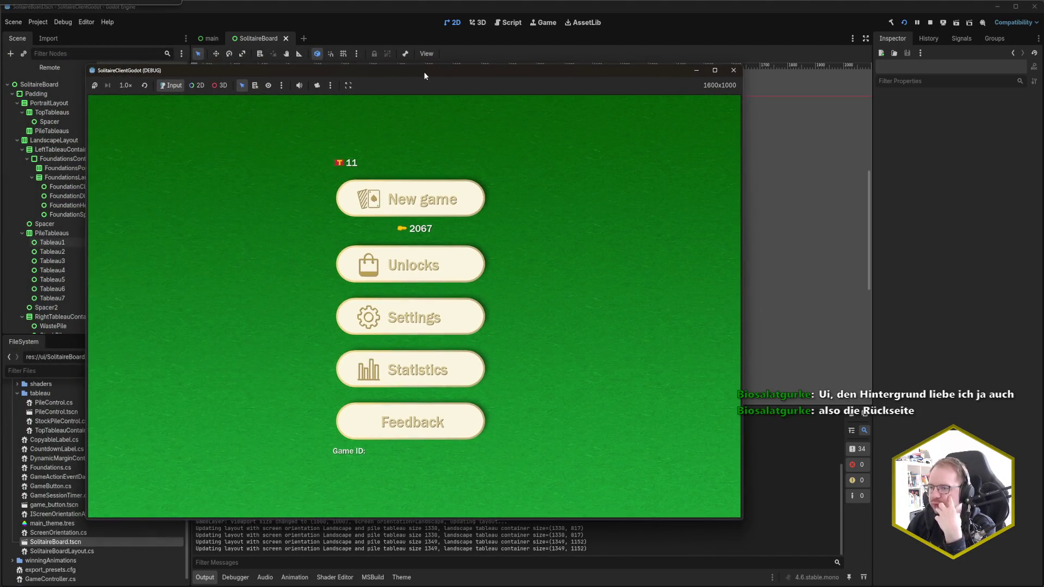
click(423, 203)
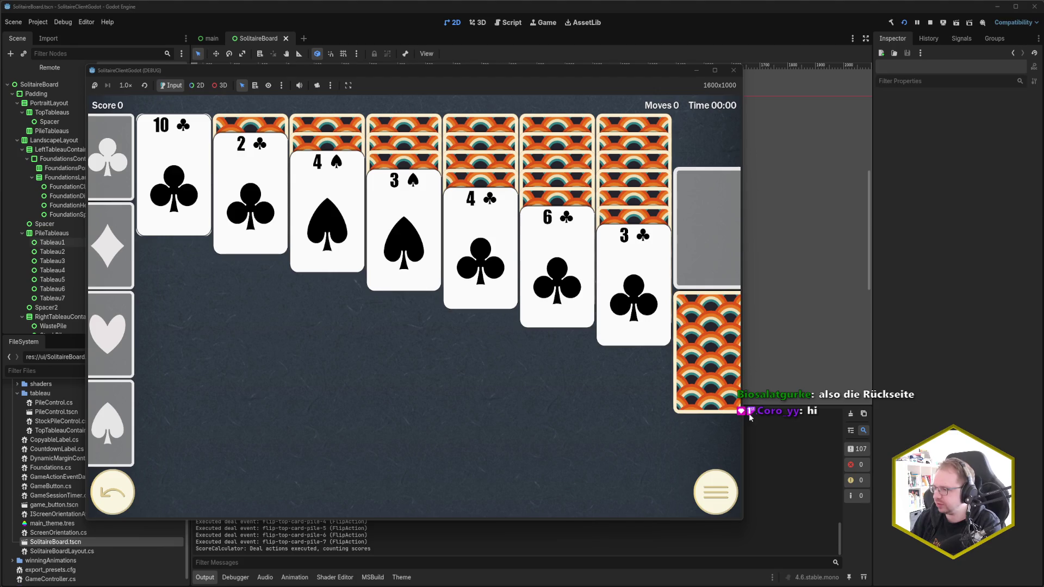
drag(743, 425, 388, 420)
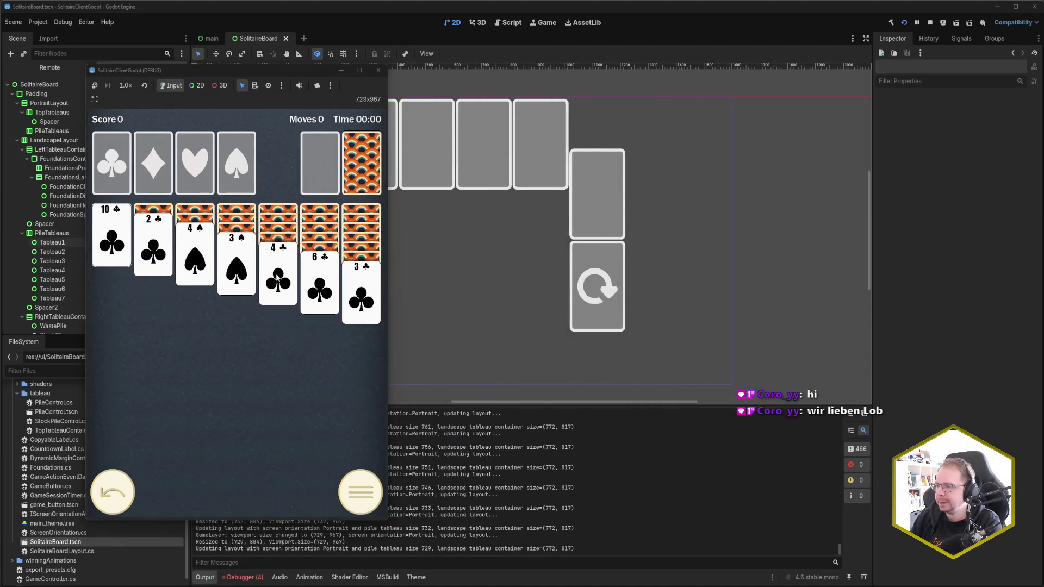
click(378, 70)
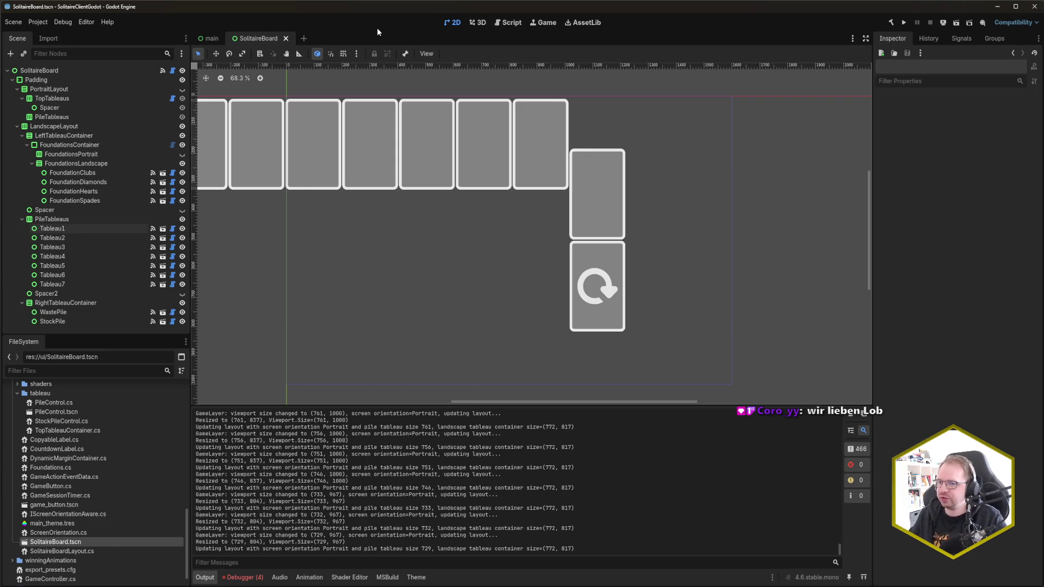
- Pan and zoom the 2D view to inspect the card layout, then open the Project menu
scroll(345, 266, down, 1)
mouse_move(344, 266)
mouse_down()
mouse_move(426, 259)
mouse_move(473, 272)
mouse_up()
scroll(473, 276, up, 1)
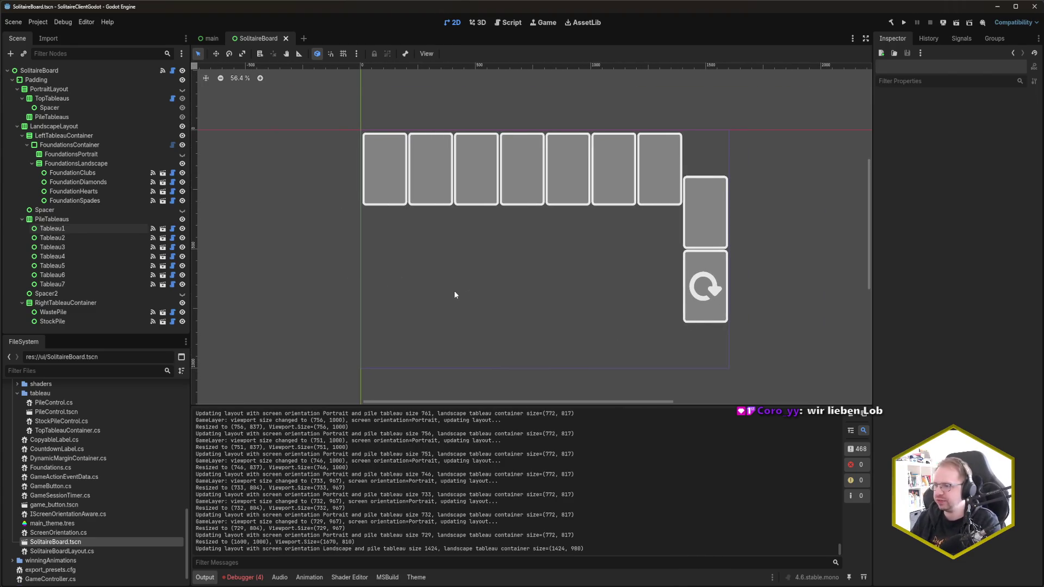
scroll(523, 289, right, 3)
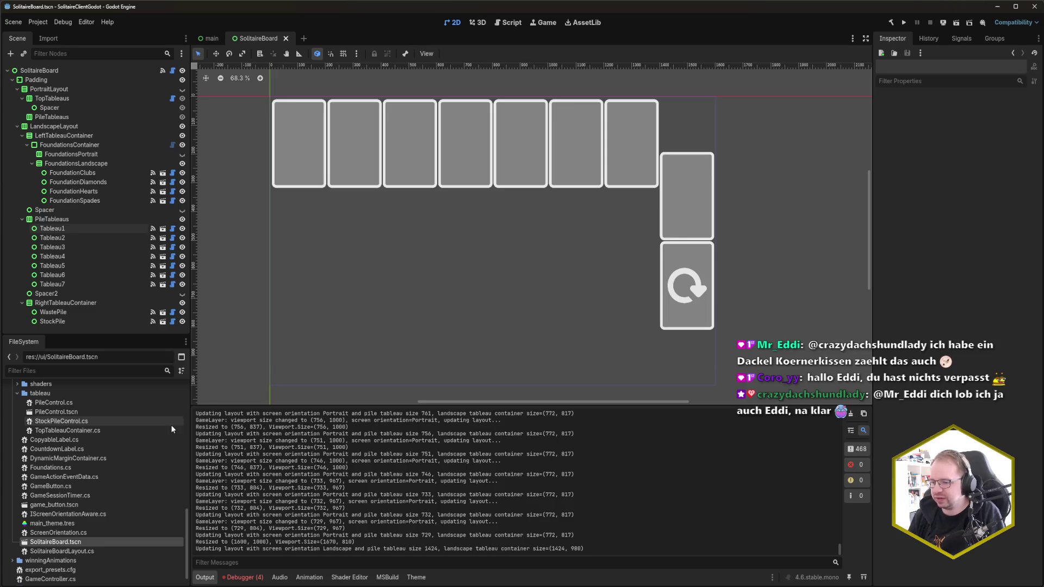
click(43, 23)
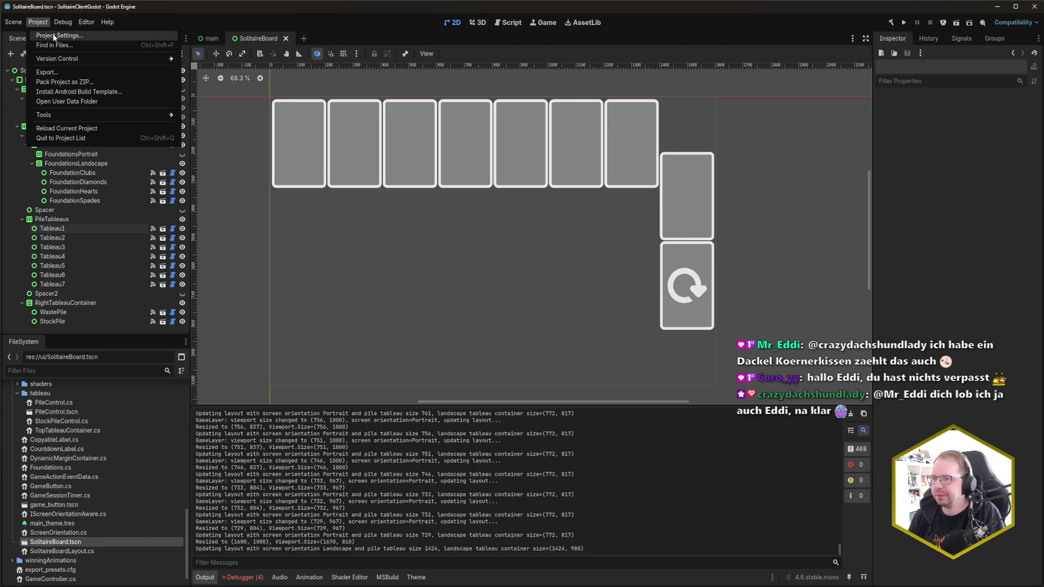
- Set the project's viewport width to 800 in Project Settings
click(54, 36)
click(583, 238)
text(800)
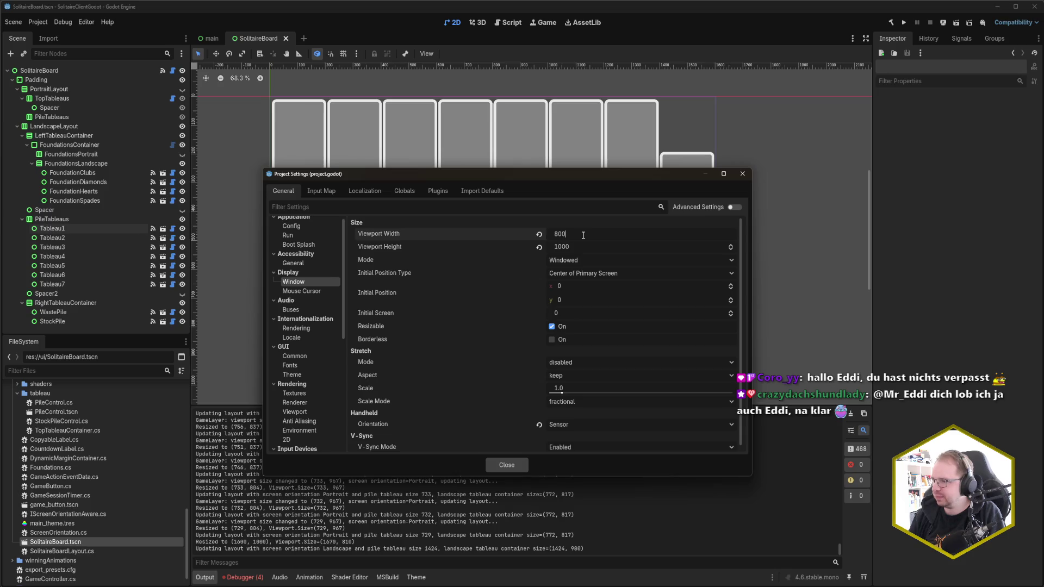
key(Return)
key(Escape)
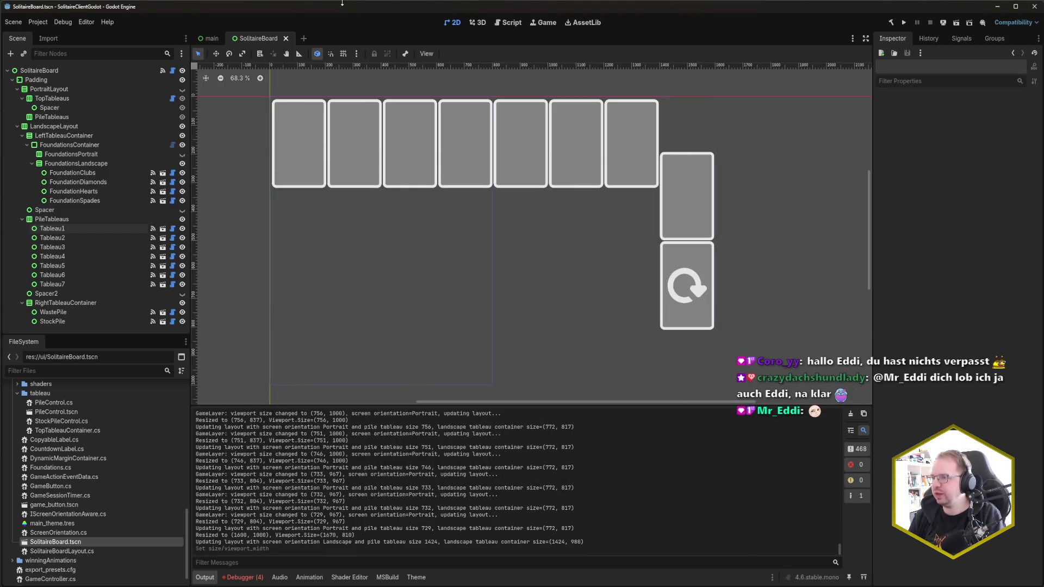
- Run the game in portrait, visit Settings and go back to the main menu, then close it
key(F5)
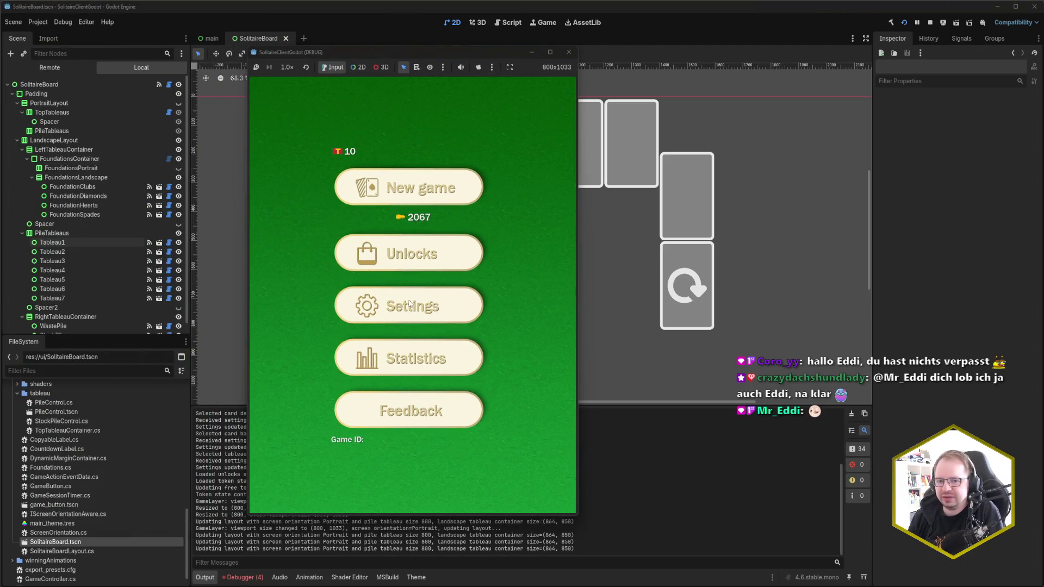
click(414, 304)
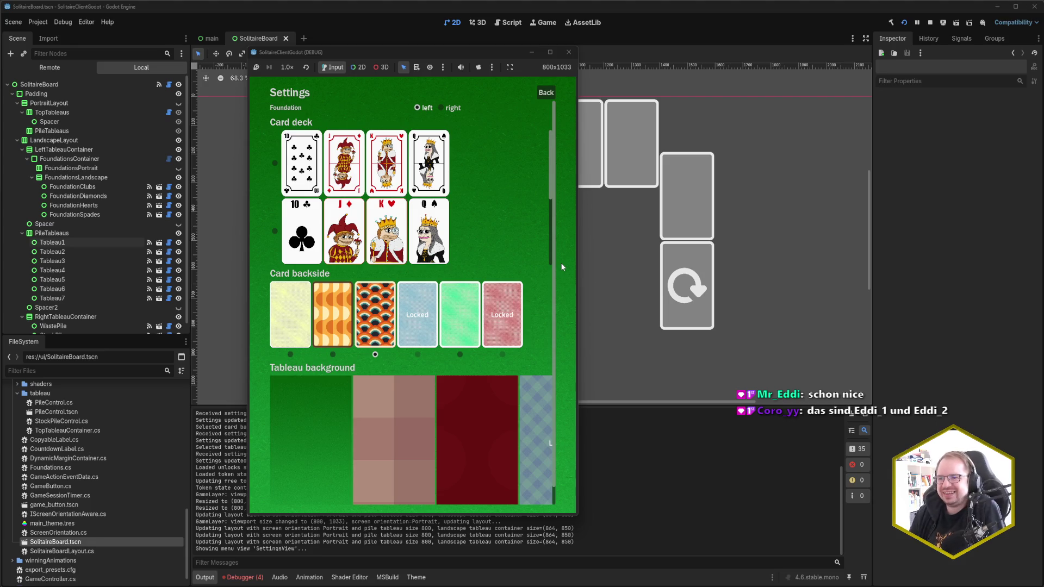
click(545, 91)
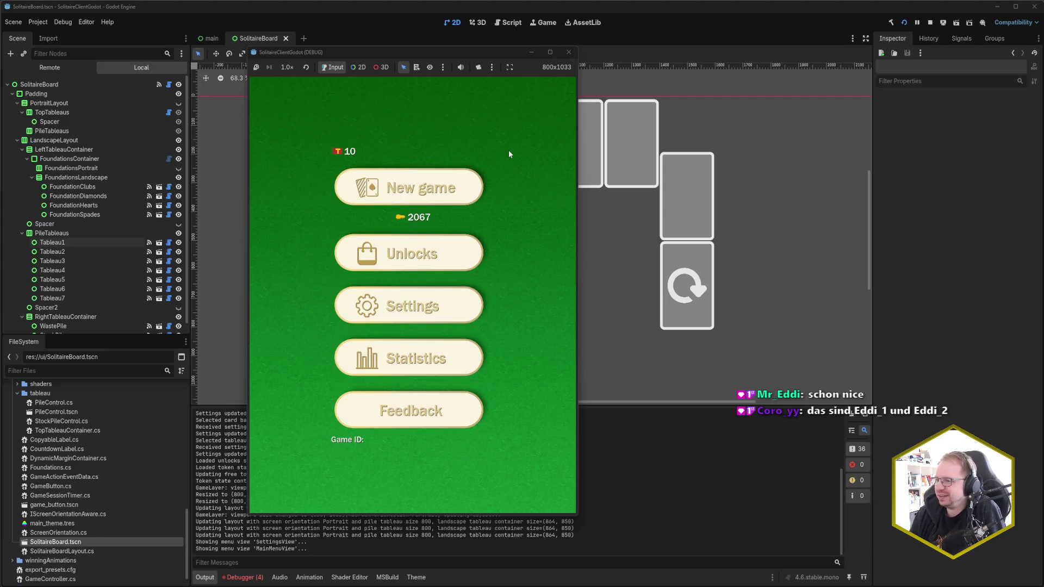
click(569, 53)
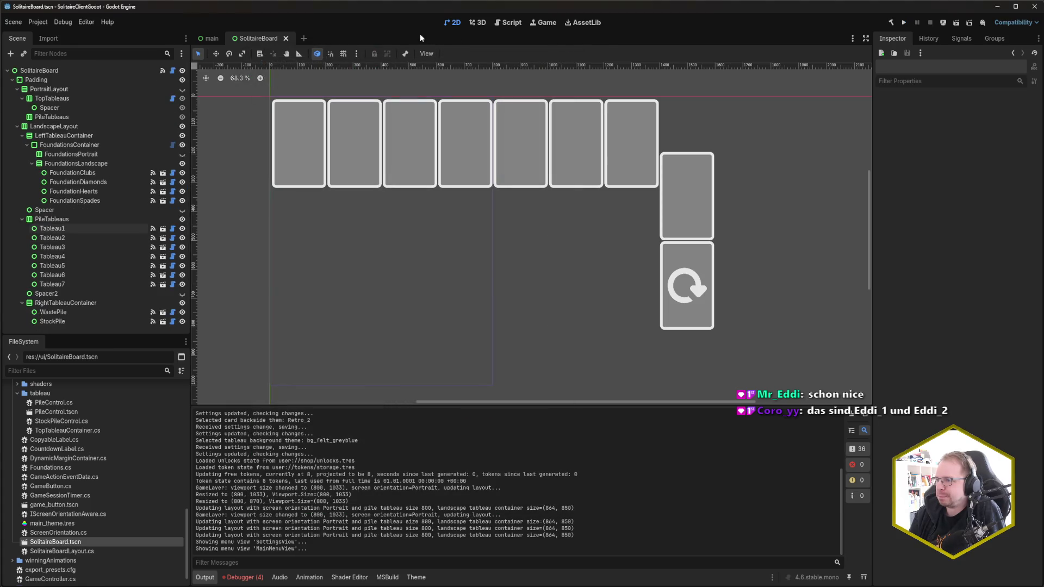
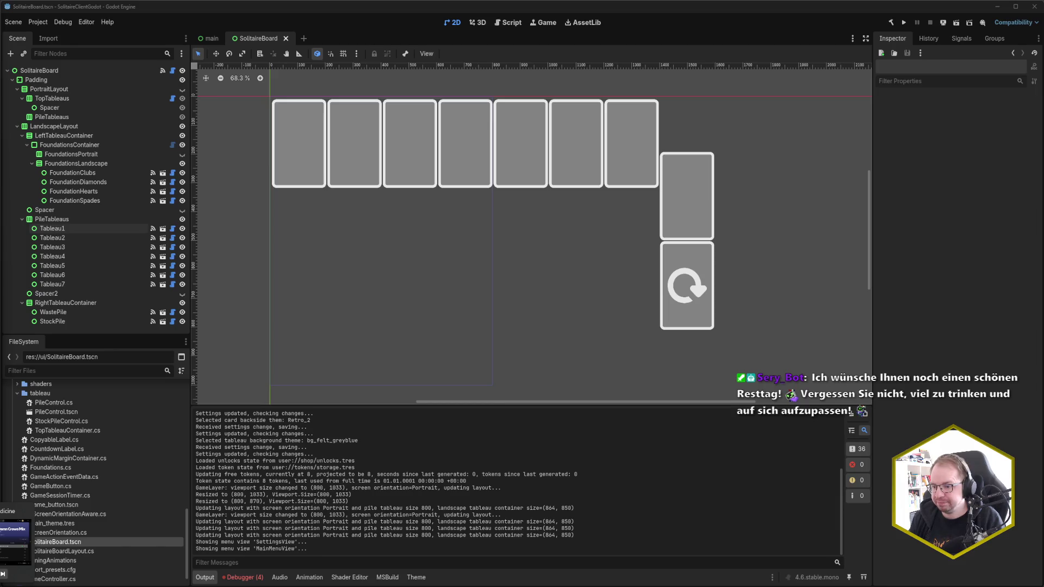
mouse_move(99, 586)
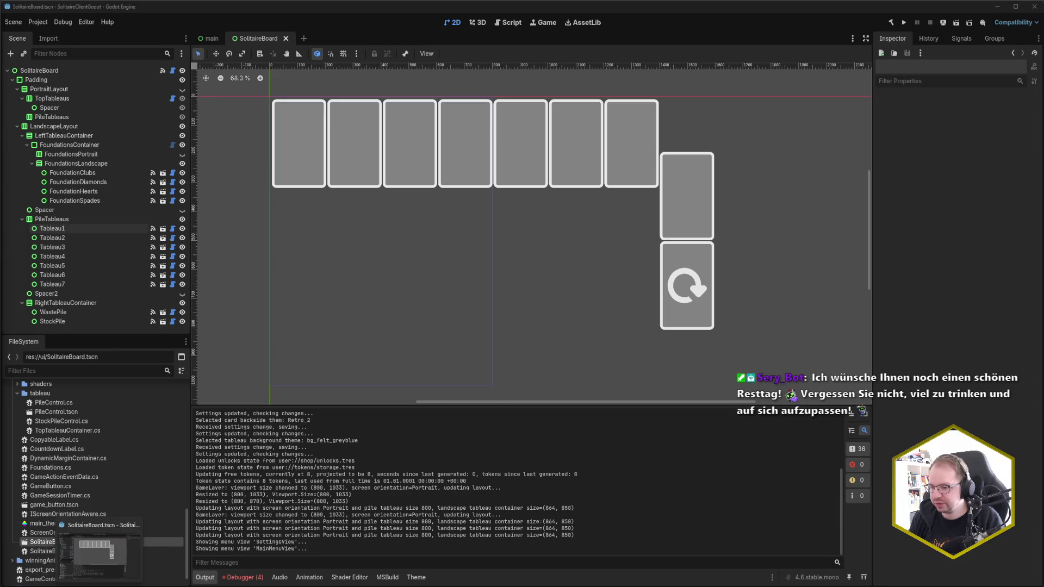
mouse_move(34, 586)
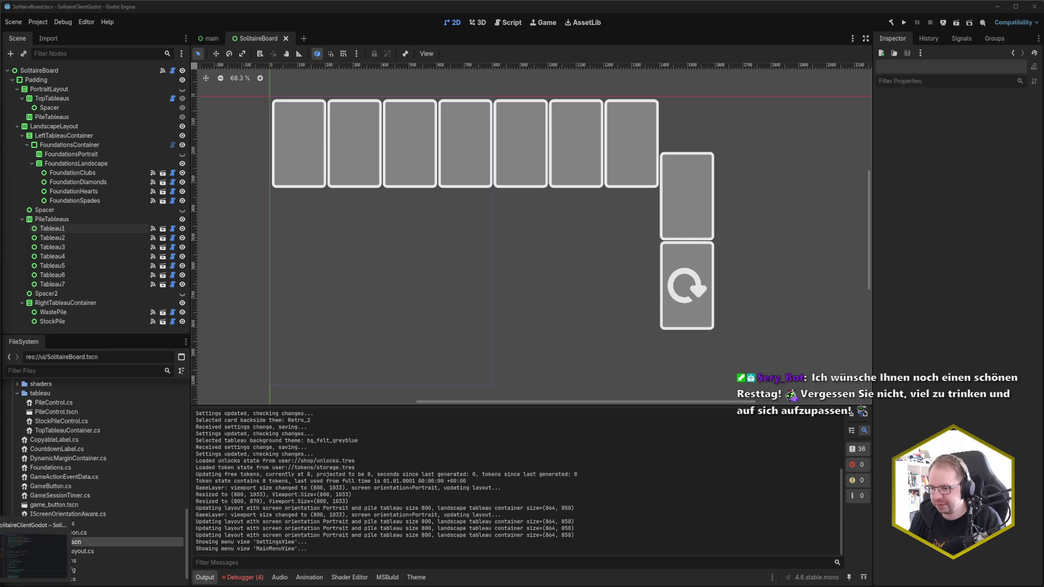